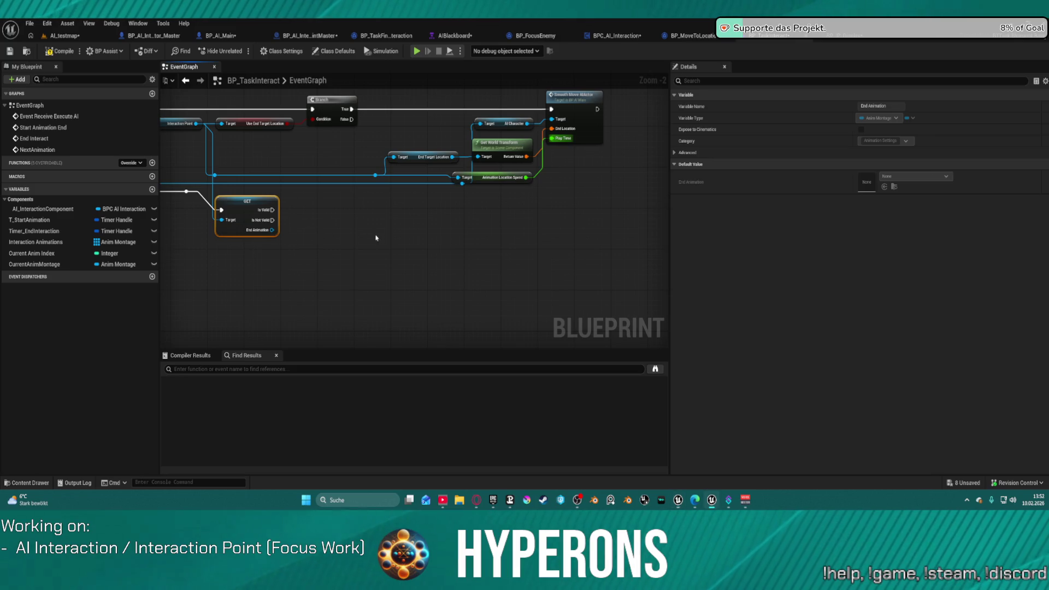
# Add a Get Sequence Length node fed by the End Animation montage
pyautogui.moveTo(376, 237); pyautogui.dragTo(440, 239)
pyautogui.moveTo(330, 129)
pyautogui.mouseDown()
pyautogui.moveTo(371, 169)
pyautogui.moveTo(327, 130)
pyautogui.mouseUp()
pyautogui.moveTo(401, 236)
pyautogui.mouseDown()
pyautogui.moveTo(458, 234)
pyautogui.moveTo(454, 217)
pyautogui.mouseUp()
pyautogui.write('sequ')
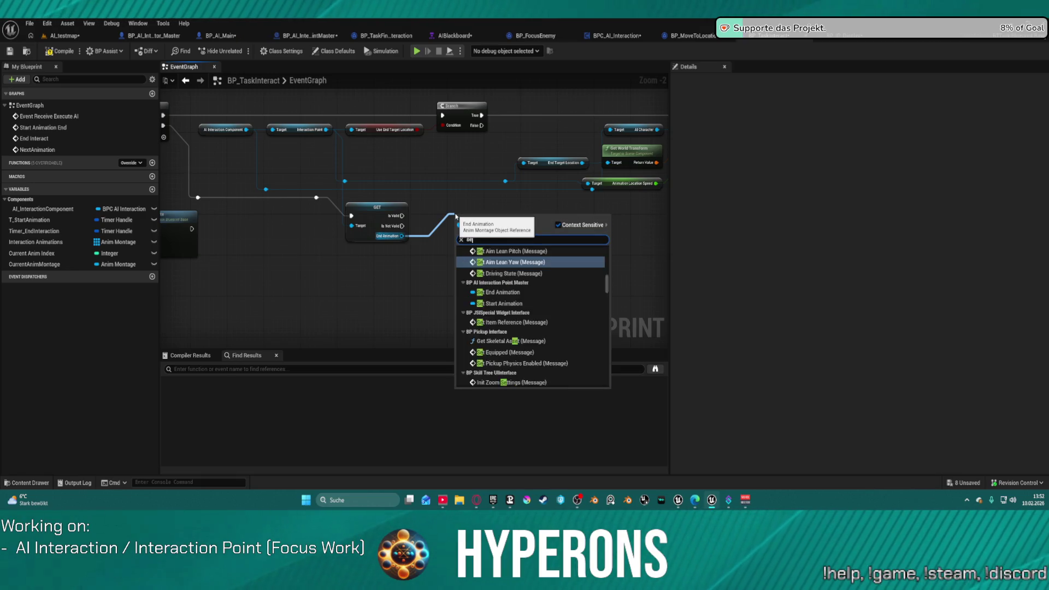
pyautogui.press('Down')
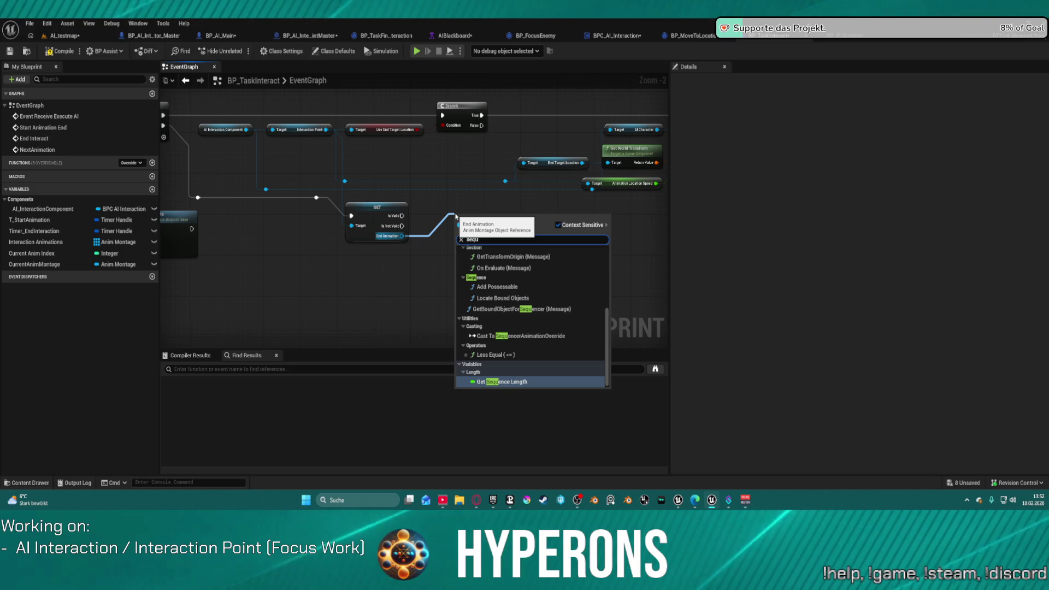
pyautogui.press('Return')
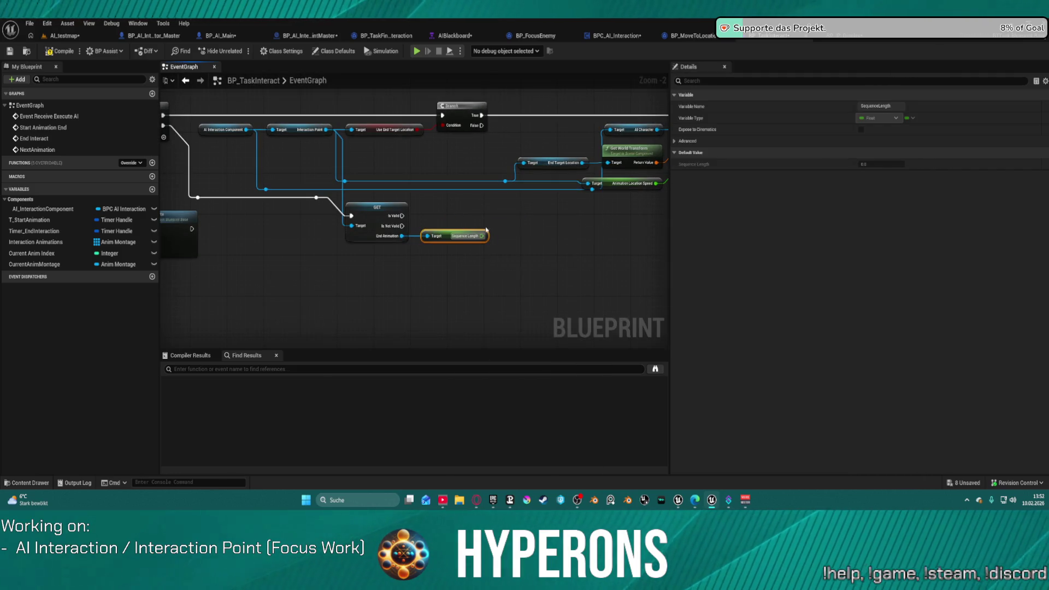
# Add a Set Timer by Event node after the Is Valid check
pyautogui.moveTo(402, 216); pyautogui.dragTo(514, 228)
pyautogui.write('set ti')
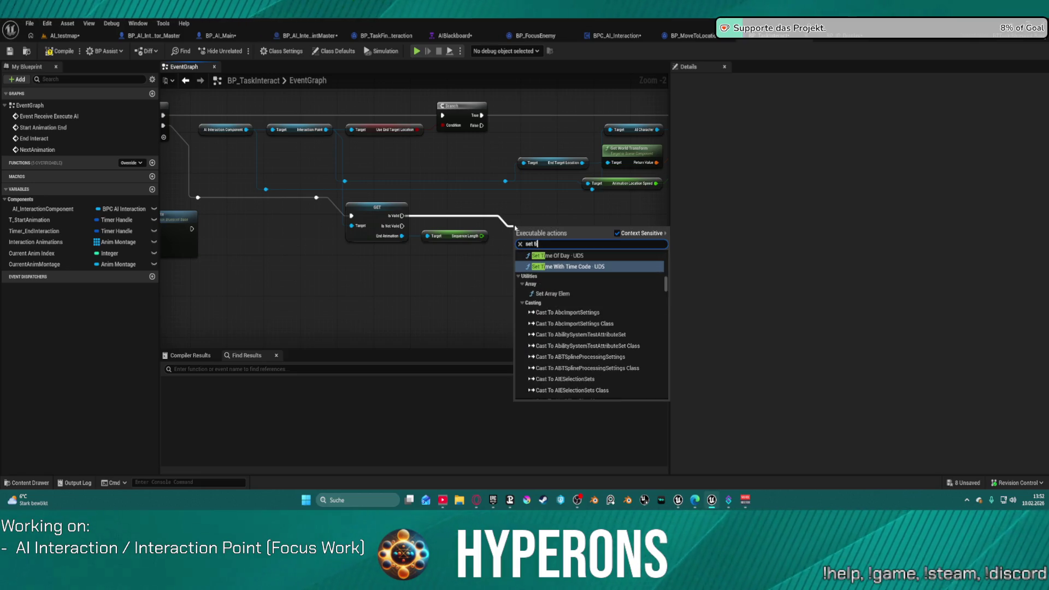
pyautogui.write('mer')
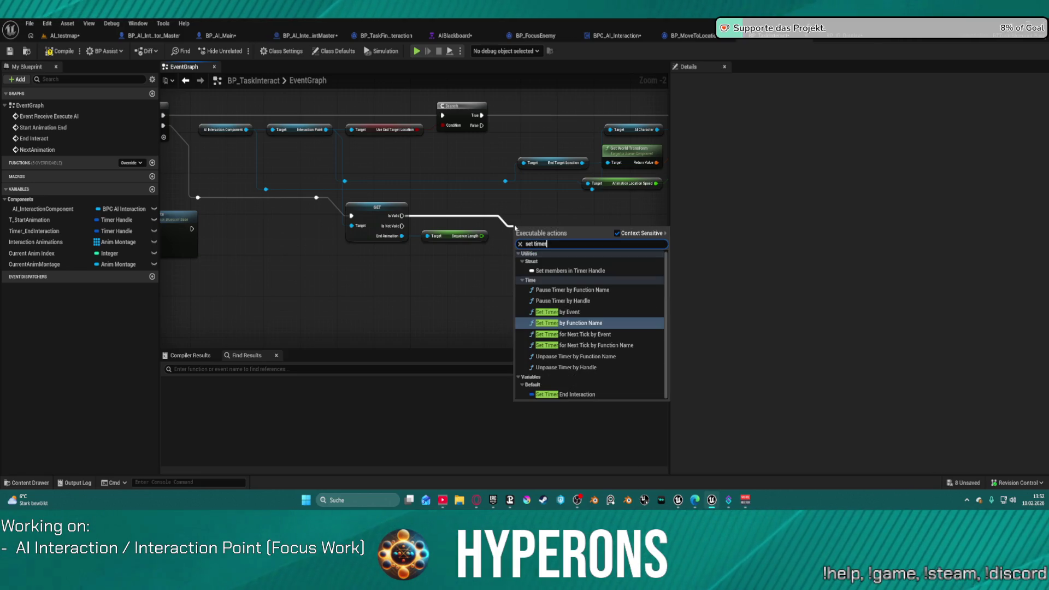
pyautogui.press('Up')
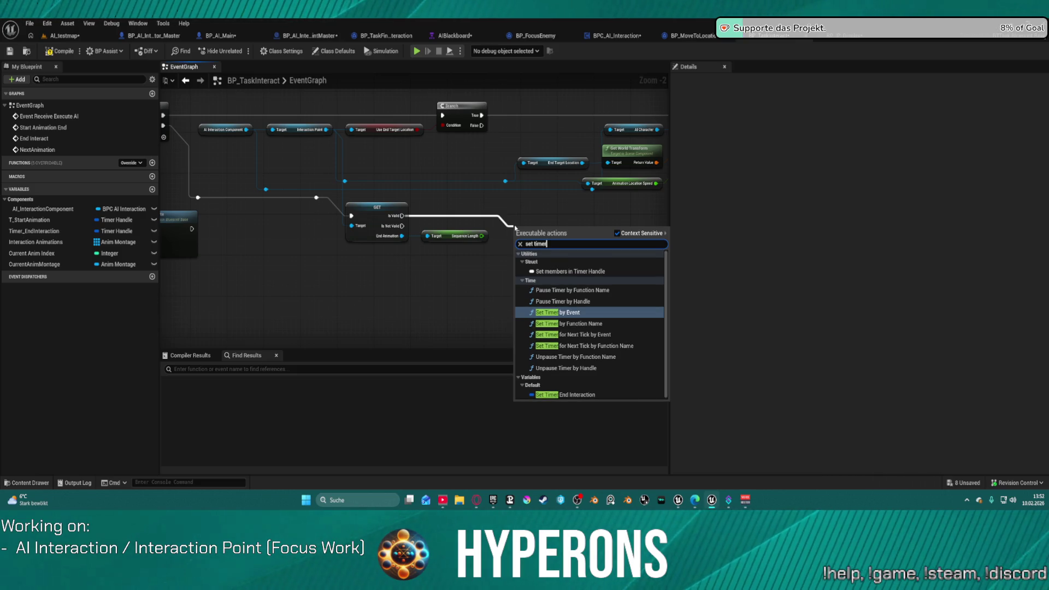
pyautogui.press('Return')
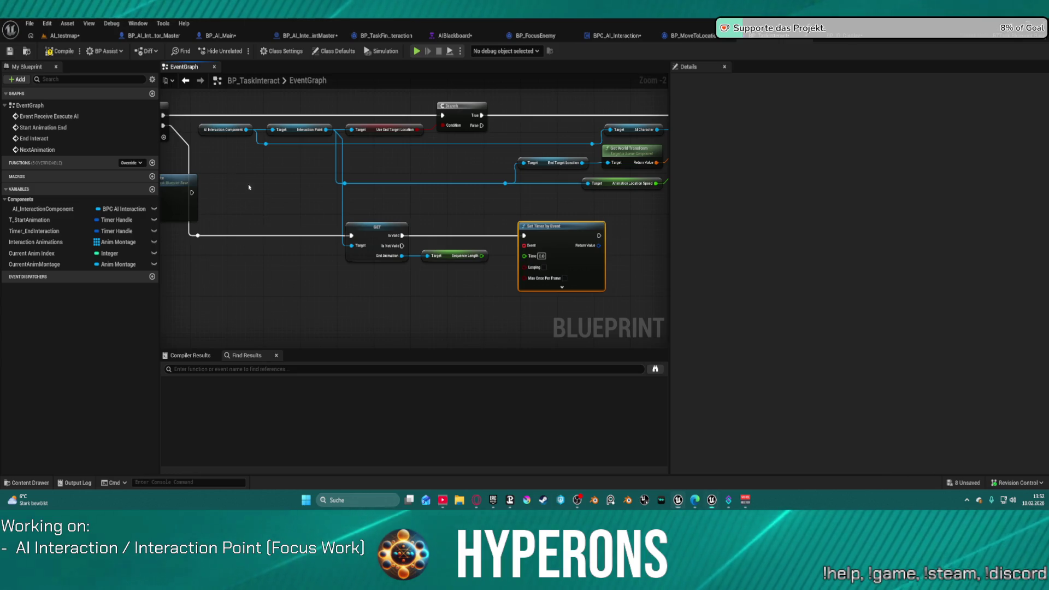
# Rename the Timer_EndInteraction variable to Timer_End
pyautogui.scroll(-3, 450, 214)
pyautogui.scroll(5, 450, 214)
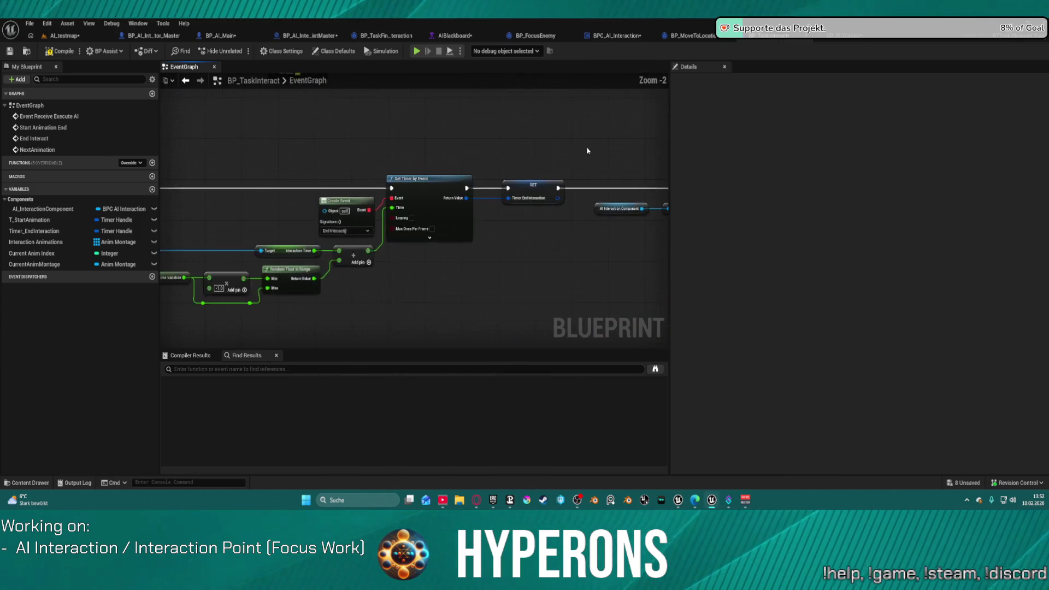
pyautogui.click(483, 214)
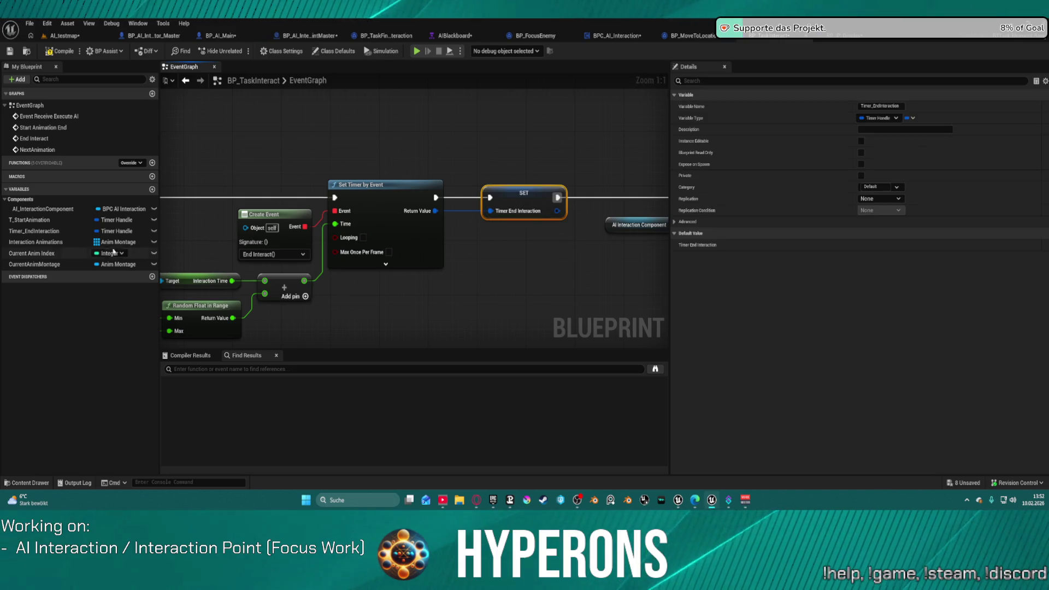
pyautogui.click(101, 232)
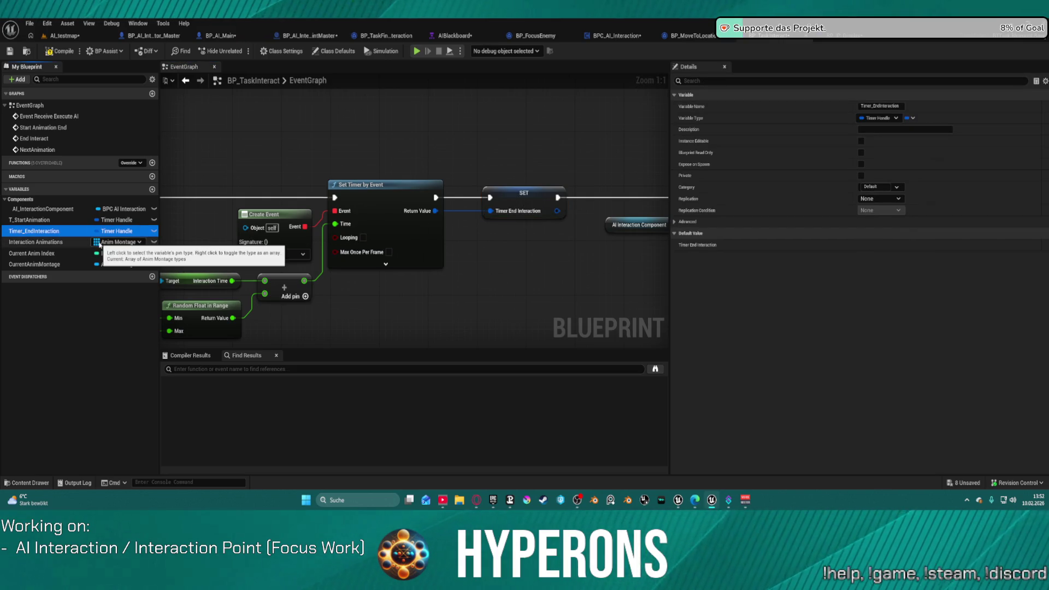
pyautogui.press('F2')
pyautogui.write('Timer_End')
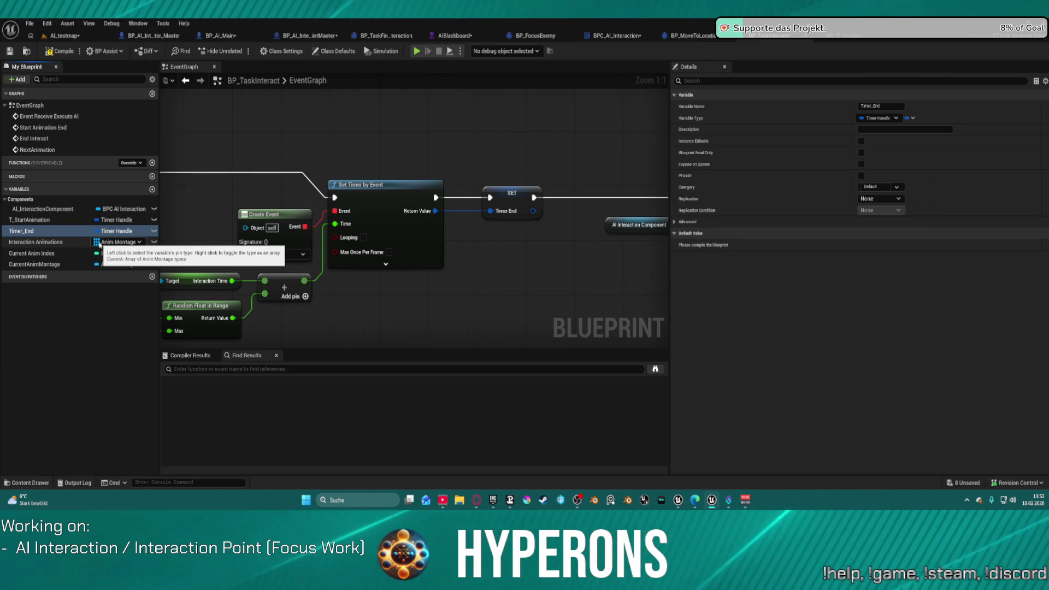
pyautogui.press('Return')
# Promote Set Timer's Return Value to a new variable named T_EndAnimation
pyautogui.scroll(-2, 503, 266)
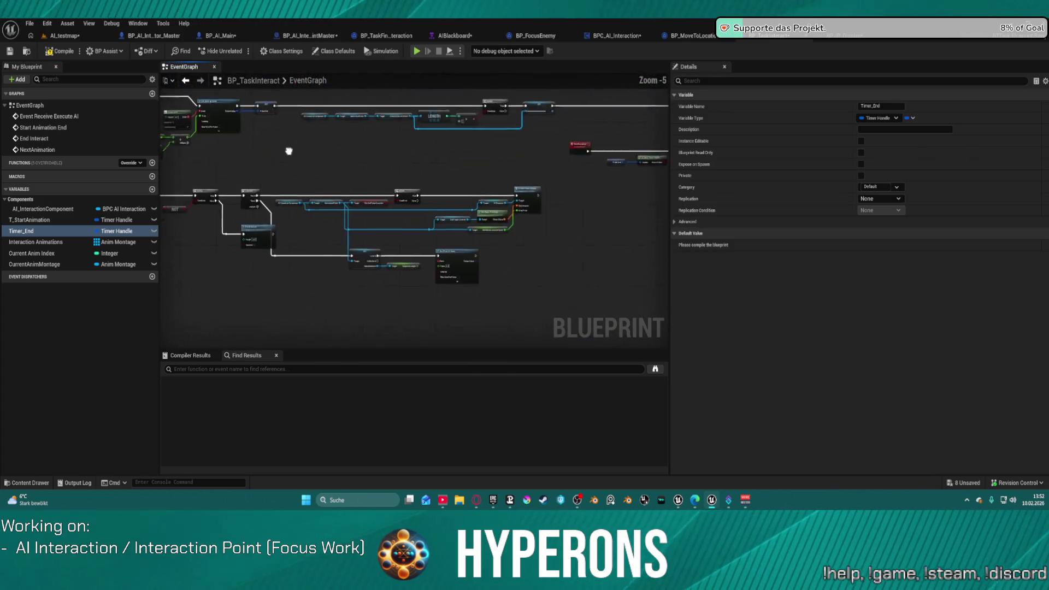
pyautogui.rightClick(426, 292)
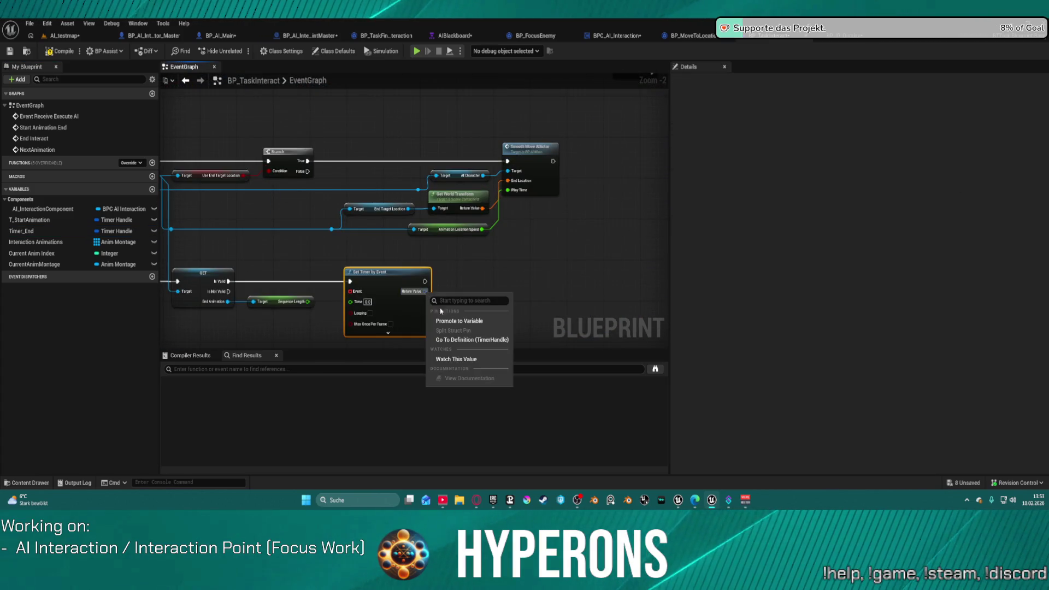
pyautogui.click(459, 321)
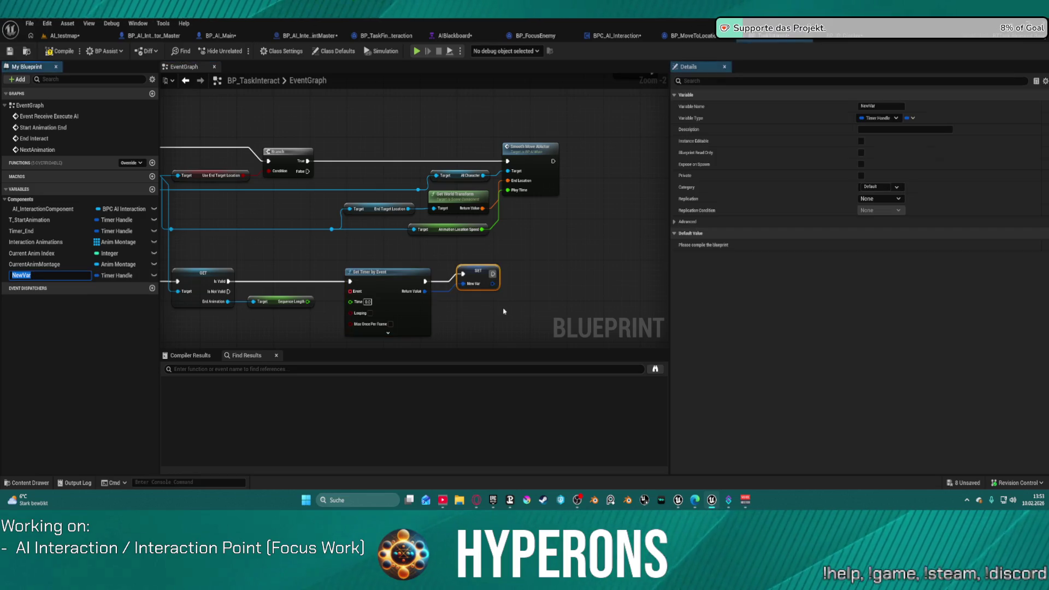
pyautogui.click(880, 106)
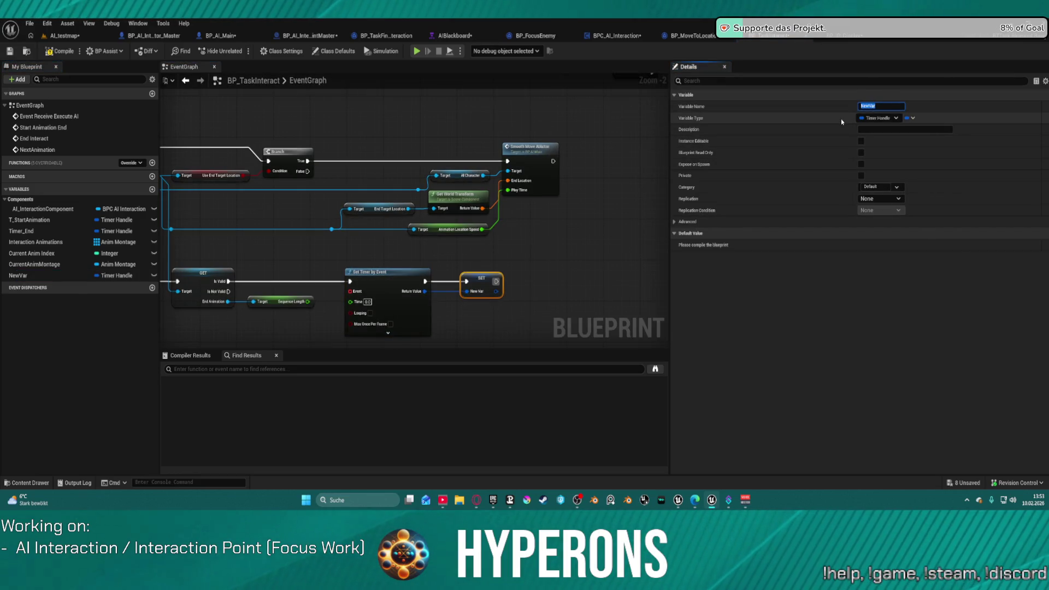
pyautogui.write('T_EndAnima')
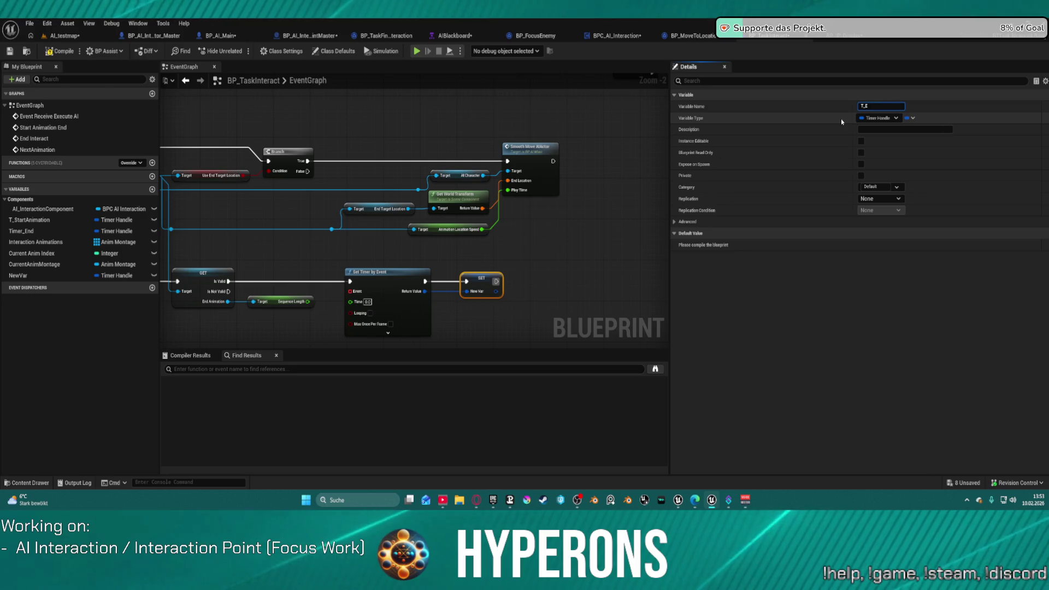
pyautogui.write('tio')
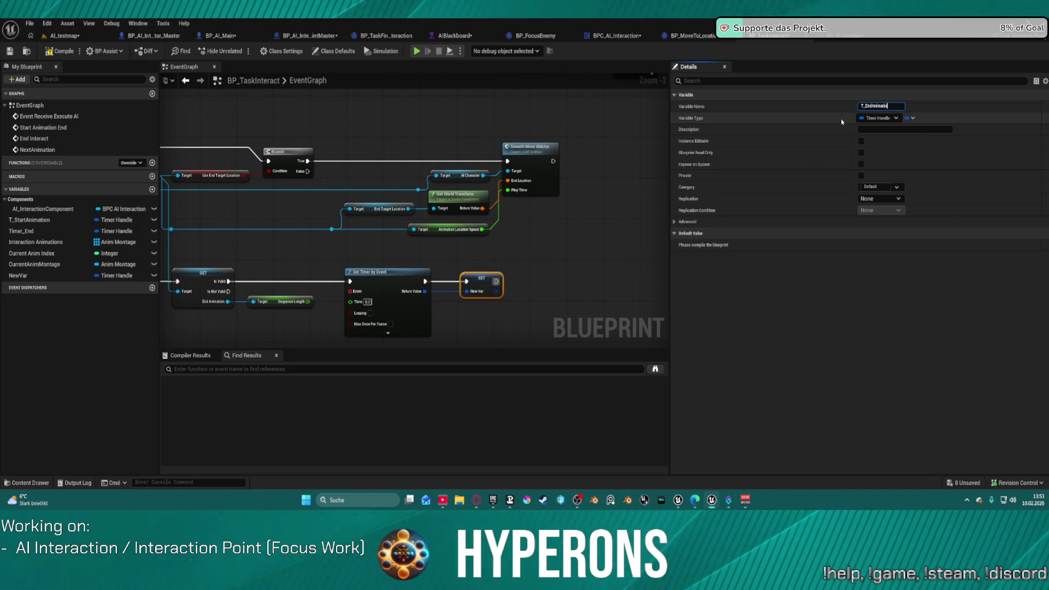
pyautogui.press('Left')
pyautogui.press('Left')
pyautogui.press('Left')
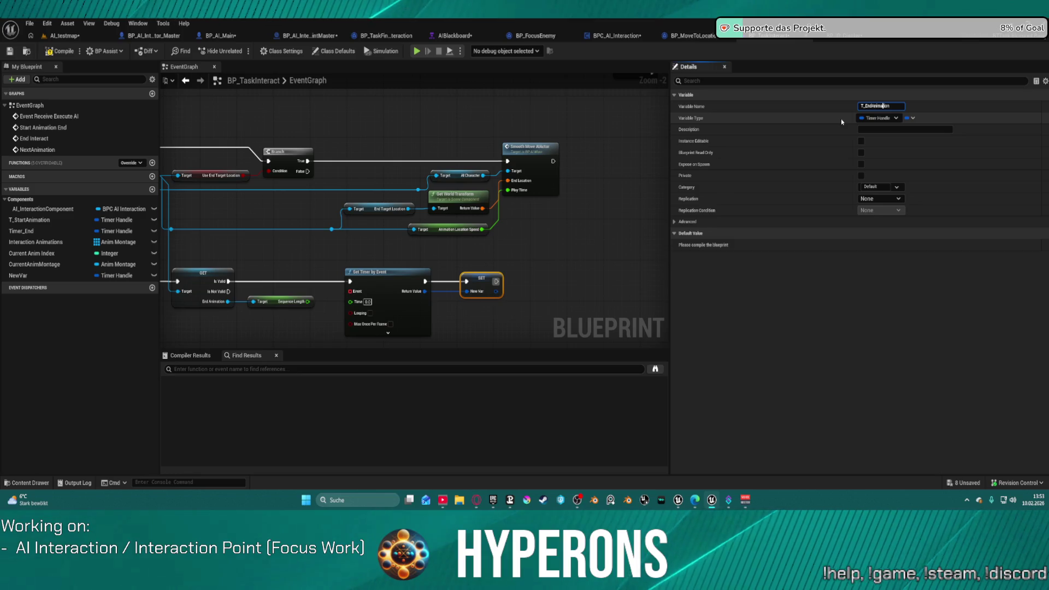
pyautogui.press('Return')
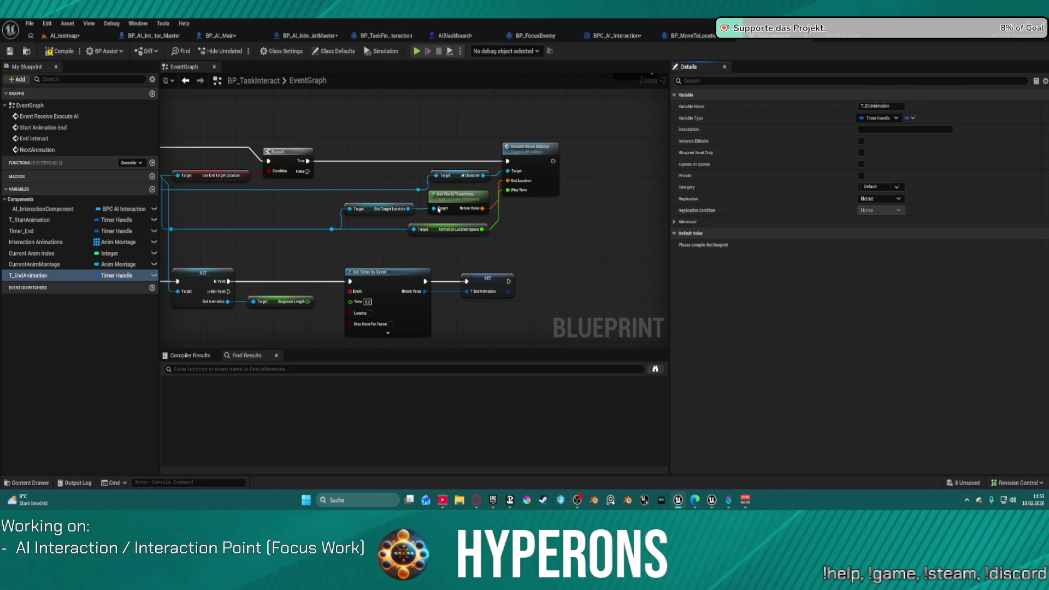
pyautogui.scroll(-3, 634, 230)
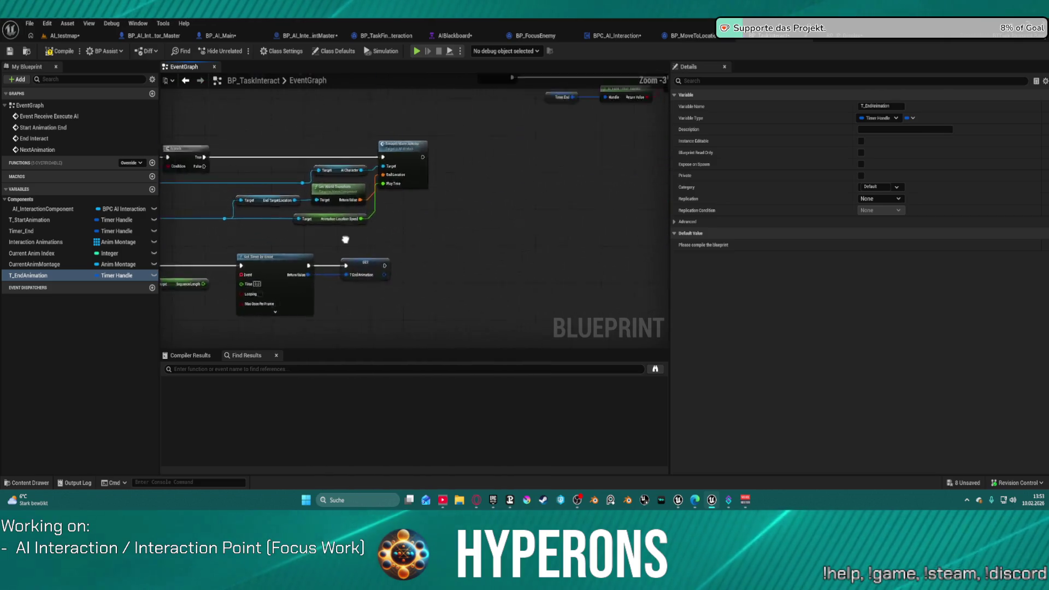
# Wire the T_EndAnimation SET into Multicast Play Montage and delete the Current Anim Montage getter
pyautogui.moveTo(439, 254); pyautogui.dragTo(258, 317)
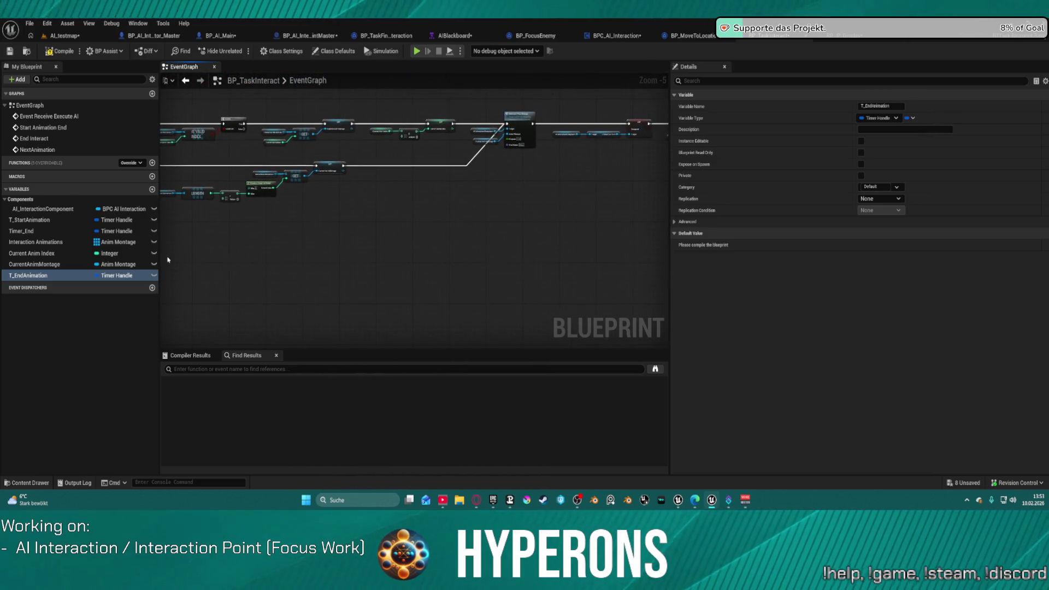
pyautogui.click(519, 116)
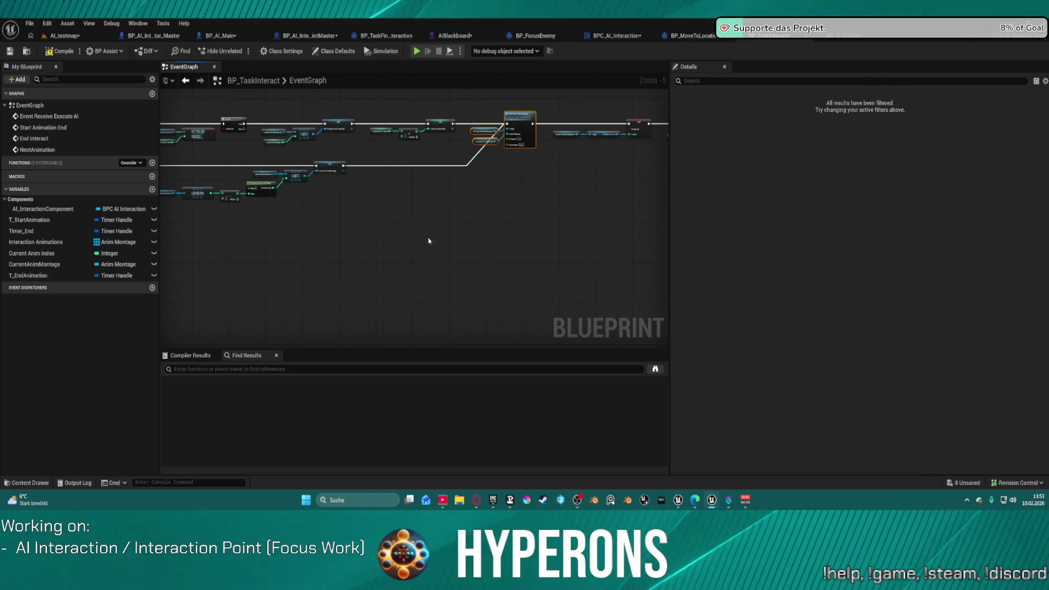
pyautogui.moveTo(429, 236); pyautogui.dragTo(777, 171)
pyautogui.scroll(4, 489, 189)
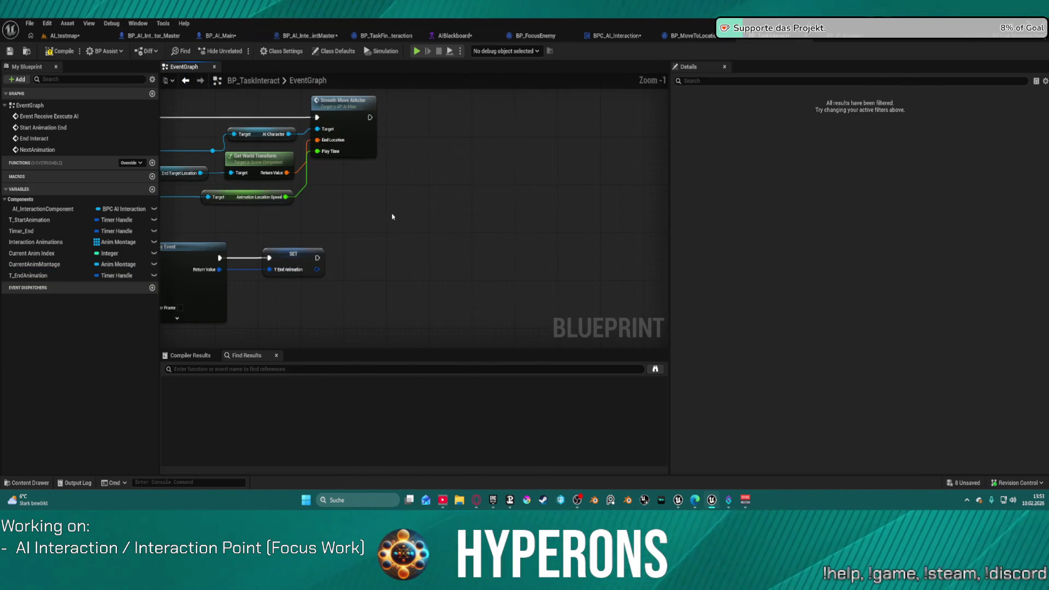
pyautogui.moveTo(381, 249)
pyautogui.mouseDown()
pyautogui.moveTo(569, 164)
pyautogui.moveTo(474, 120)
pyautogui.mouseUp()
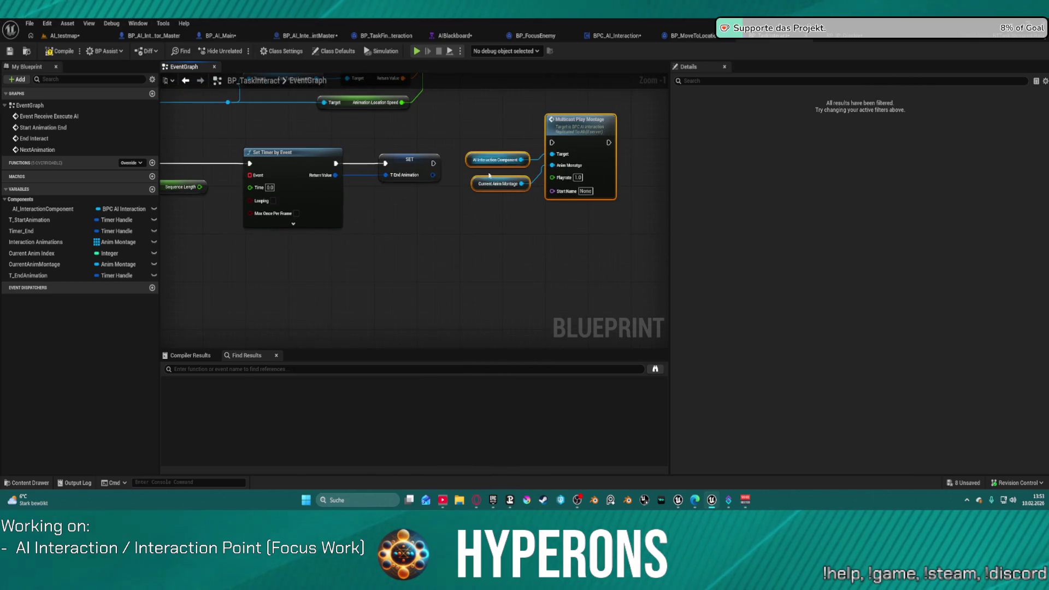
pyautogui.click(437, 161)
pyautogui.moveTo(438, 160)
pyautogui.mouseDown()
pyautogui.moveTo(552, 144)
pyautogui.moveTo(580, 120)
pyautogui.moveTo(594, 131)
pyautogui.mouseUp()
pyautogui.click(497, 183)
pyautogui.press('Delete')
# Feed the montage from the AI Interaction Component's Interaction Point End Animation getter
pyautogui.click(517, 155)
pyautogui.moveTo(521, 159); pyautogui.dragTo(501, 187)
pyautogui.write('i')
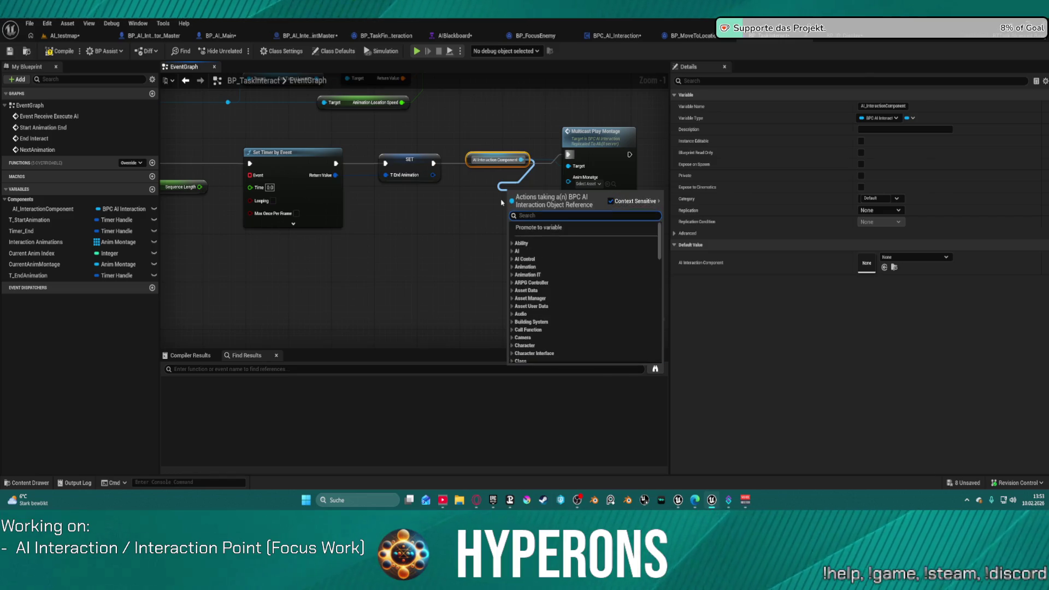
pyautogui.write('ntera')
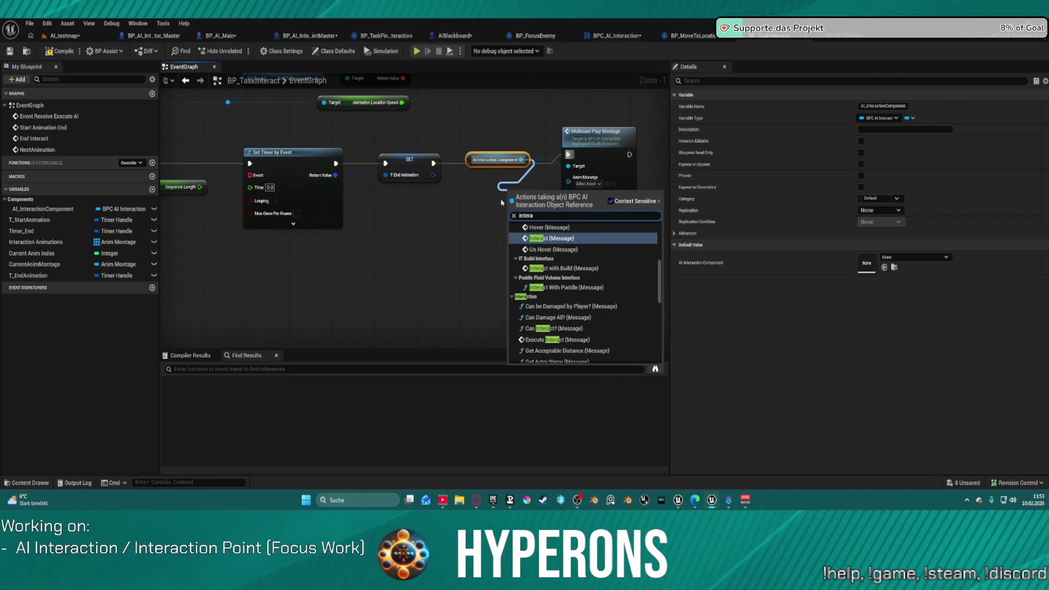
pyautogui.write('tion point')
pyautogui.press('Return')
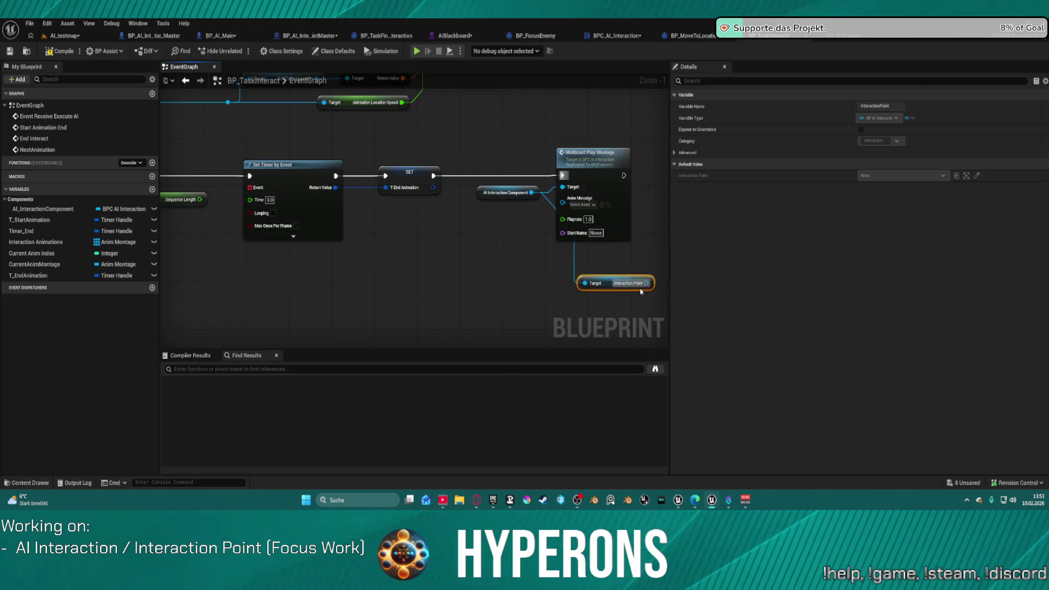
pyautogui.moveTo(607, 264)
pyautogui.mouseDown()
pyautogui.moveTo(622, 295)
pyautogui.moveTo(452, 259)
pyautogui.moveTo(485, 294)
pyautogui.mouseUp()
pyautogui.write('end anima')
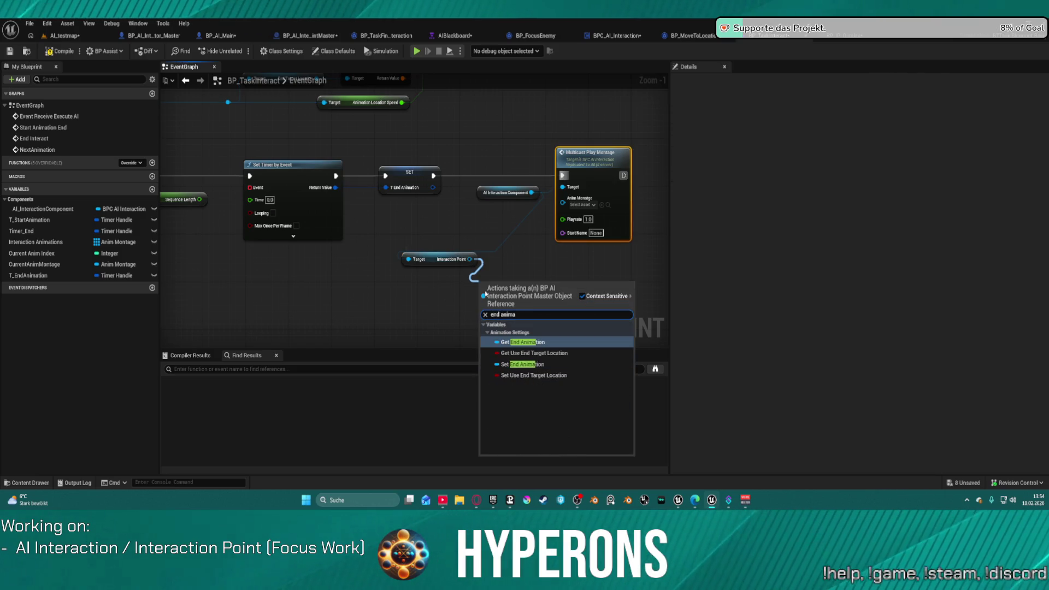
pyautogui.press('Return')
pyautogui.moveTo(513, 285)
pyautogui.mouseDown()
pyautogui.moveTo(618, 265)
pyautogui.moveTo(535, 207)
pyautogui.moveTo(469, 198)
pyautogui.mouseUp()
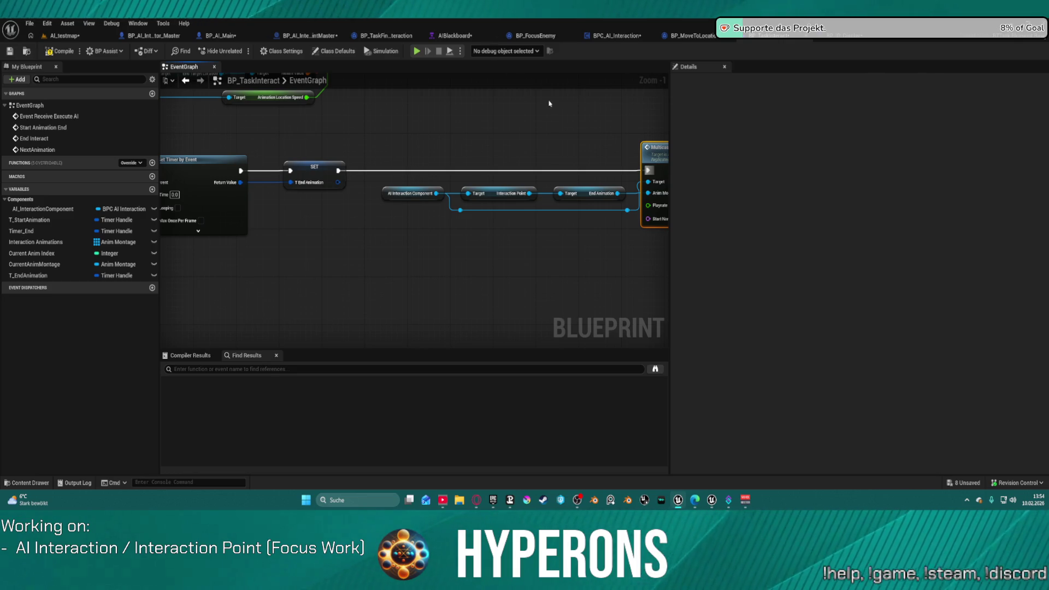
pyautogui.moveTo(446, 105)
pyautogui.mouseDown()
pyautogui.moveTo(335, 101)
pyautogui.moveTo(447, 98)
pyautogui.moveTo(613, 117)
pyautogui.moveTo(706, 111)
pyautogui.mouseUp()
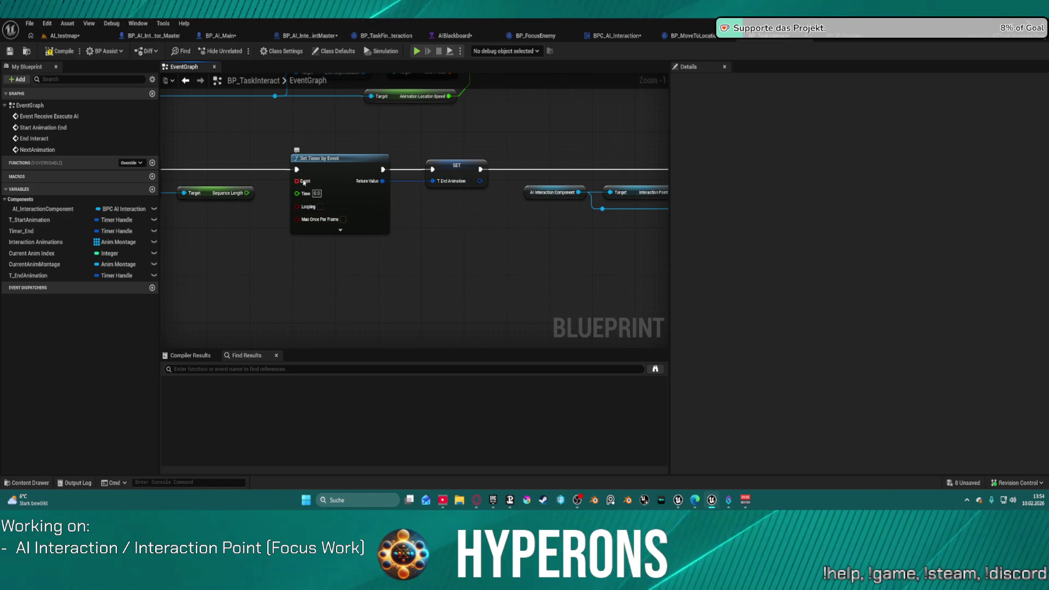
# Bind the timer's Event to a new matching custom event named End AnimationDone
pyautogui.moveTo(296, 180); pyautogui.dragTo(247, 230)
pyautogui.write('create event')
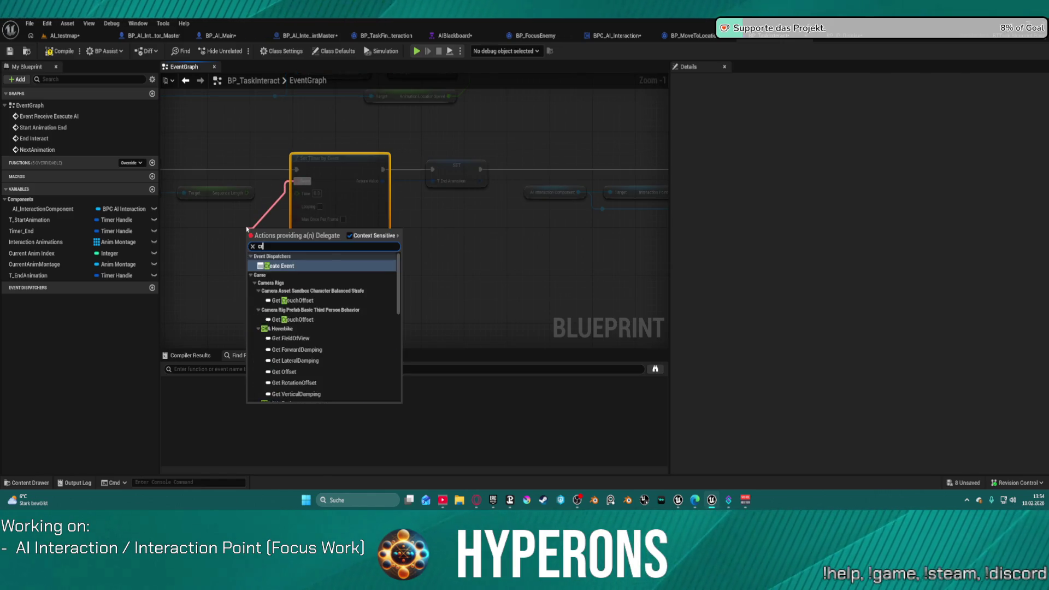
pyautogui.press('Return')
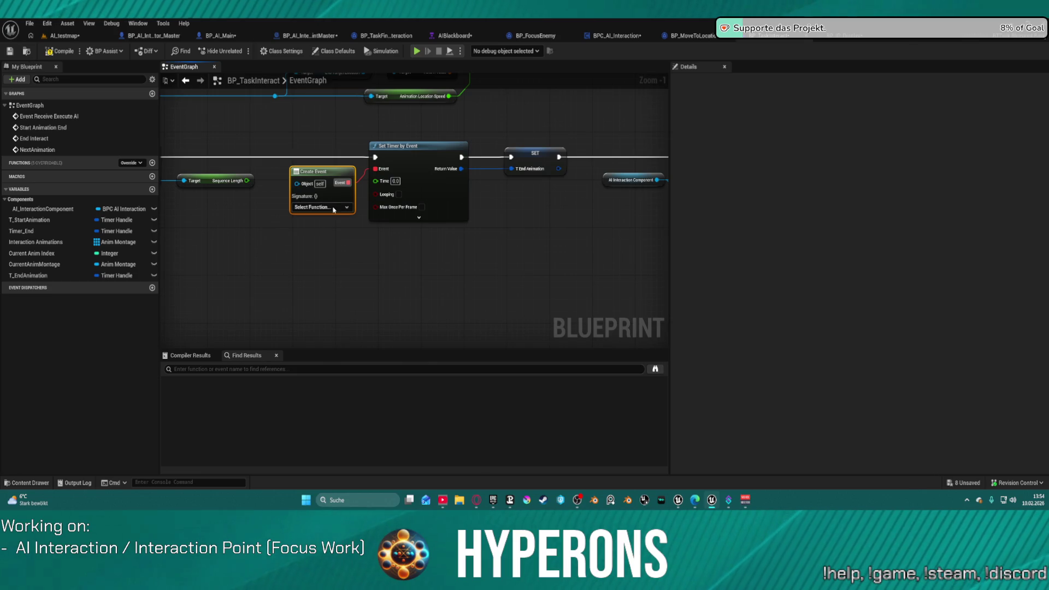
pyautogui.click(321, 207)
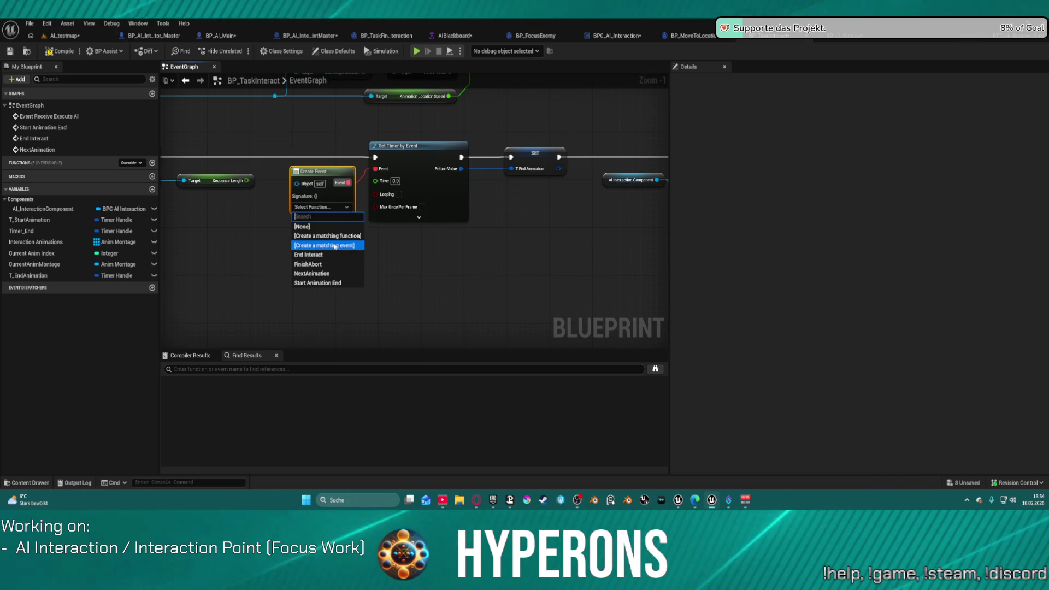
pyautogui.click(335, 246)
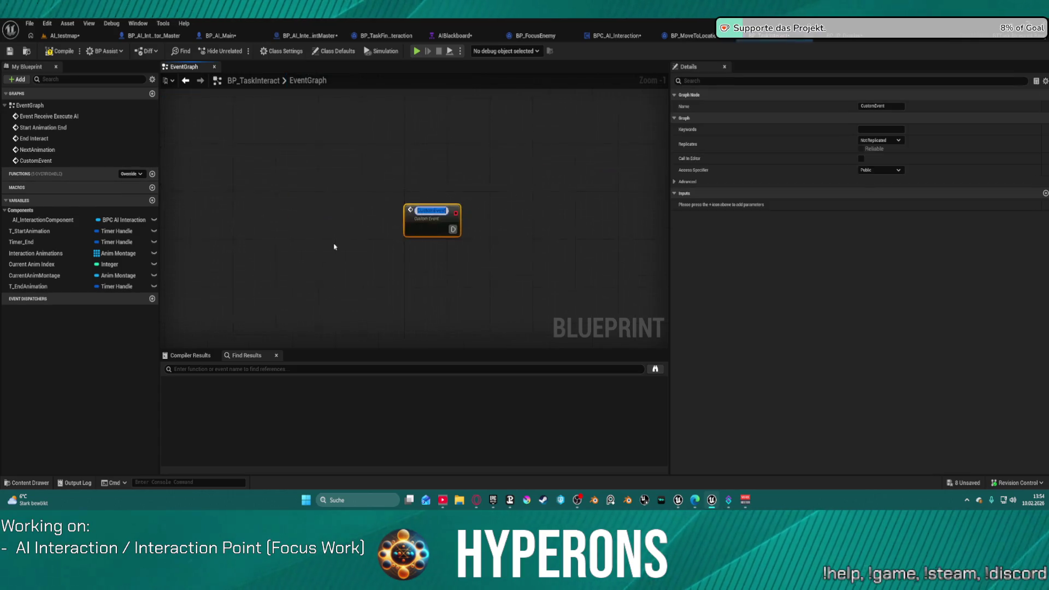
pyautogui.write('End AnimationD')
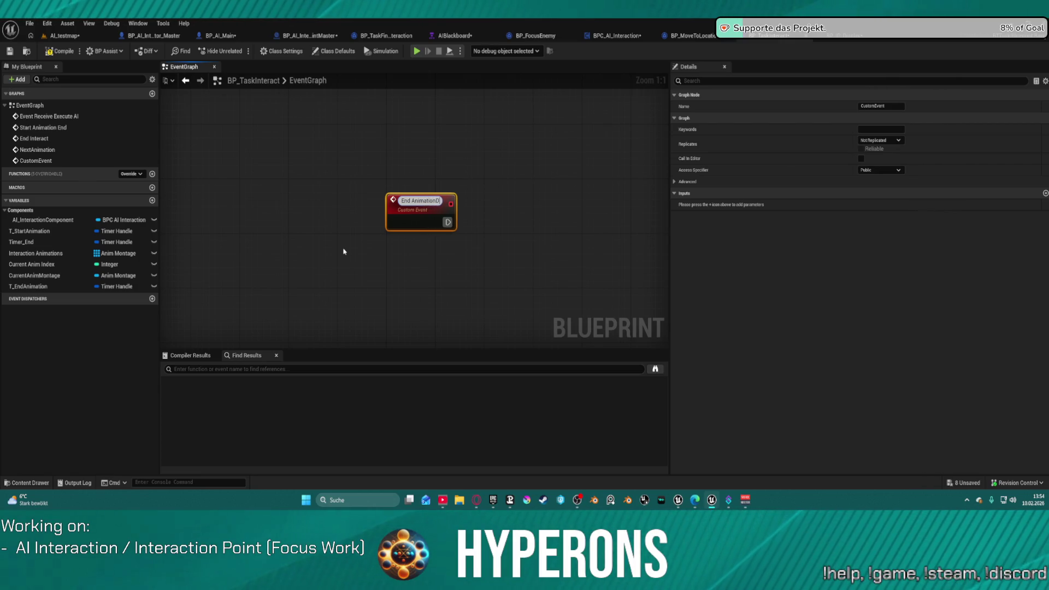
pyautogui.write('one')
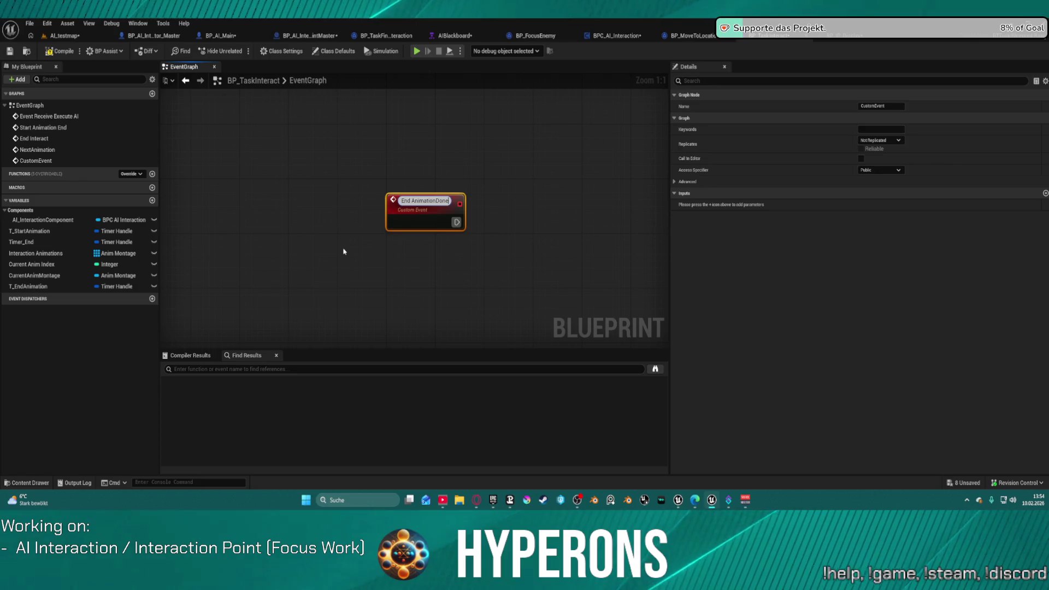
pyautogui.press('Return')
# Call End AnimationDone from the Is Not Valid branch
pyautogui.press('Home')
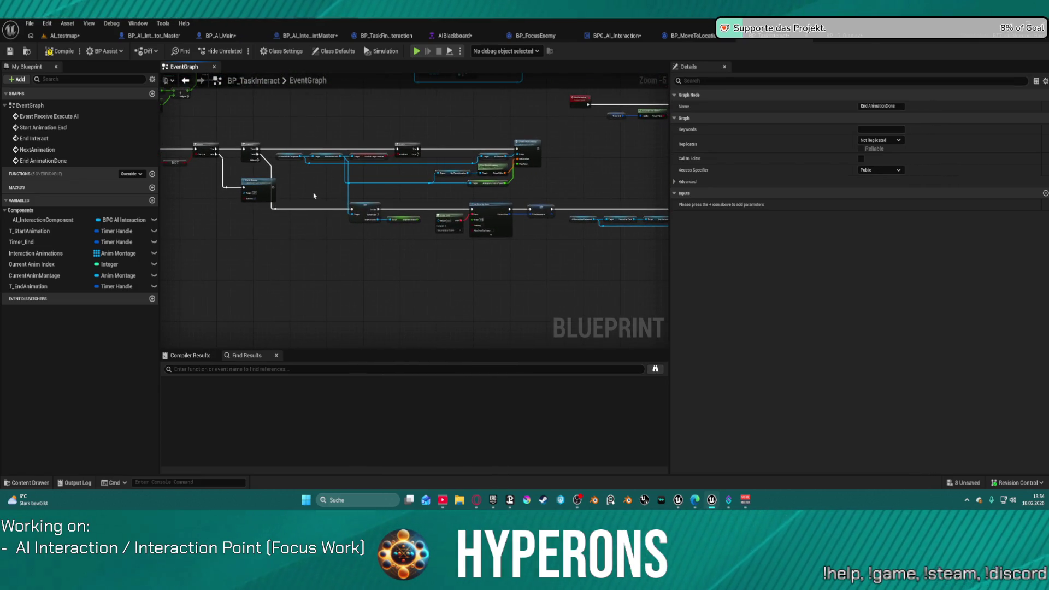
pyautogui.scroll(4, 314, 196)
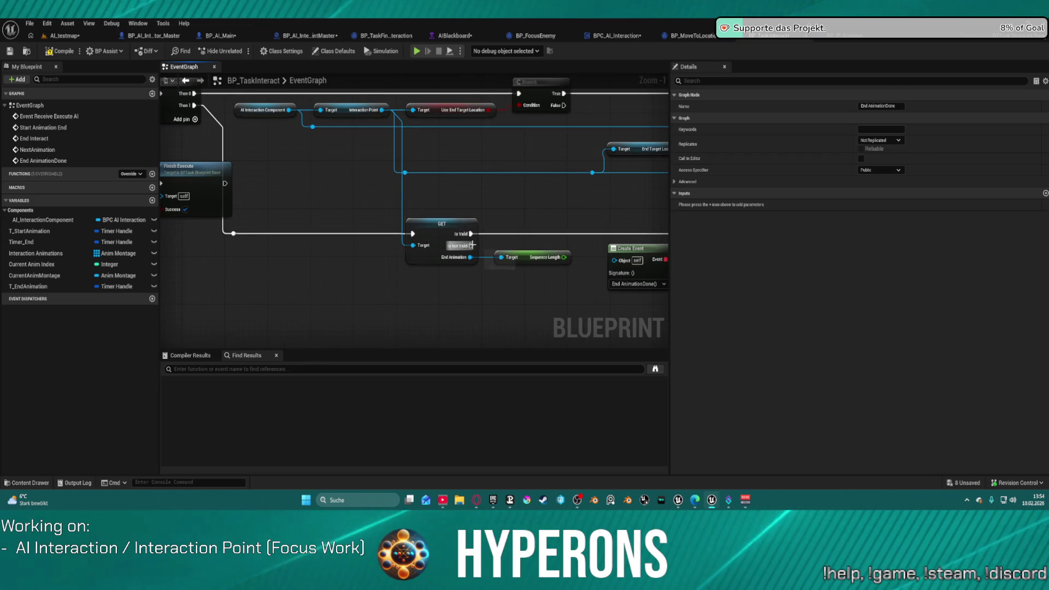
pyautogui.moveTo(471, 245); pyautogui.dragTo(479, 316)
pyautogui.write('end animti')
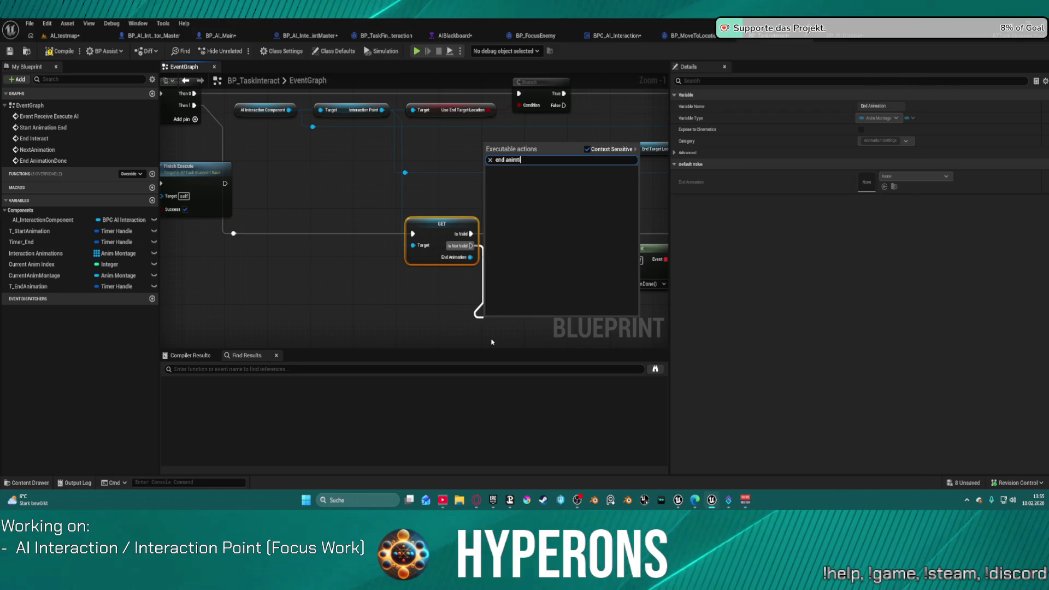
pyautogui.press('BackSpace')
pyautogui.press('BackSpace')
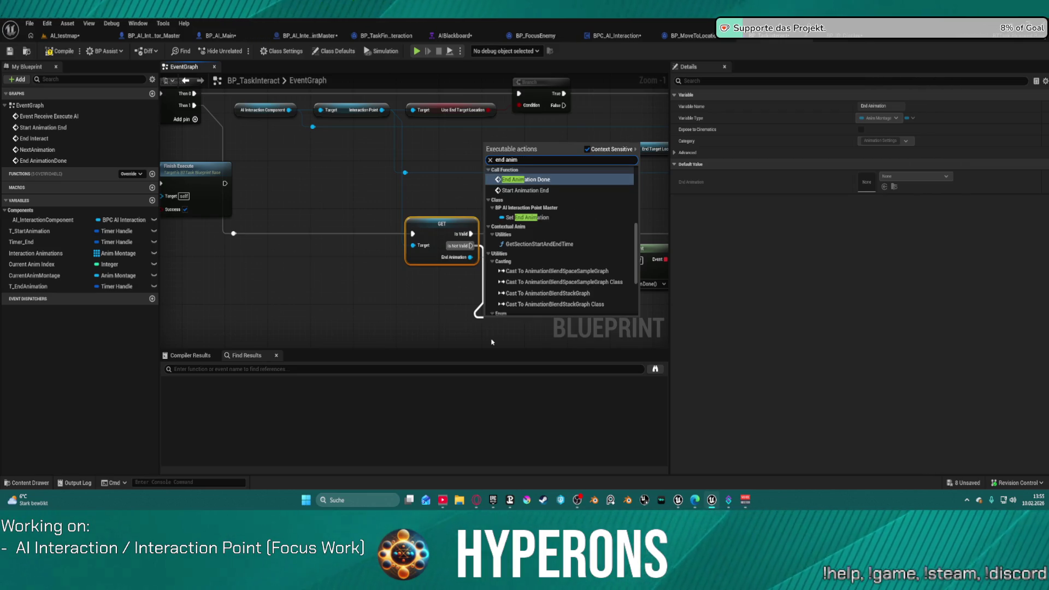
pyautogui.press('Return')
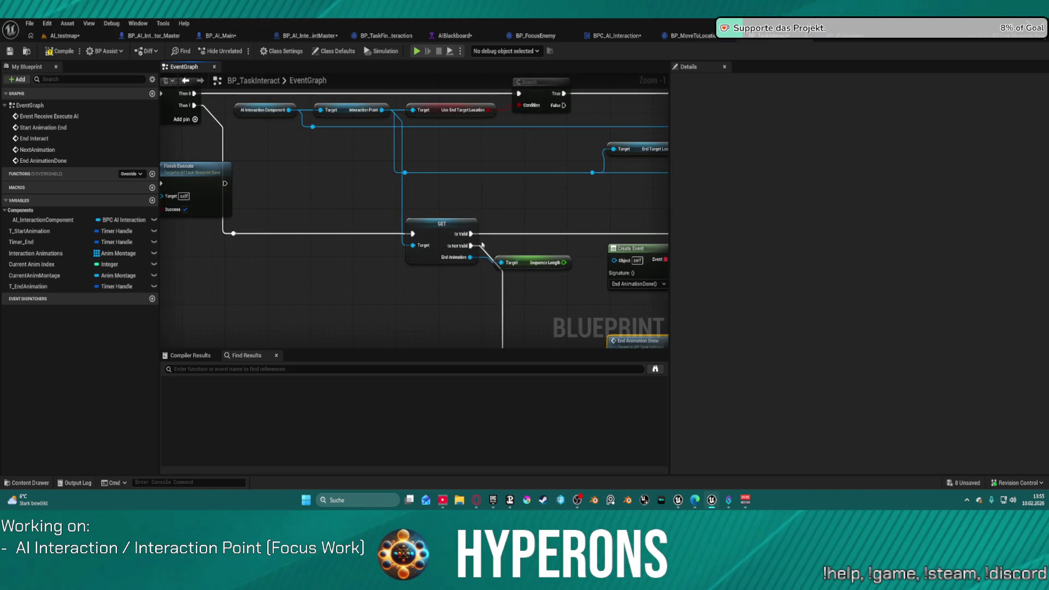
# Use Sequence Length as the timer's Time input
pyautogui.moveTo(482, 246)
pyautogui.mouseDown()
pyautogui.moveTo(462, 204)
pyautogui.moveTo(403, 167)
pyautogui.moveTo(286, 131)
pyautogui.mouseUp()
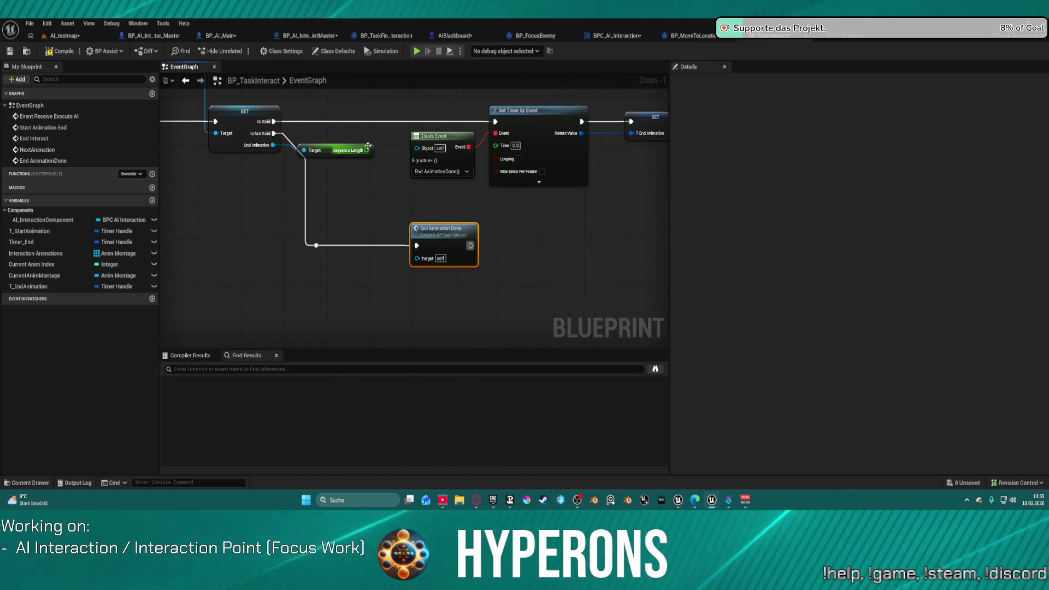
pyautogui.click(349, 150)
pyautogui.moveTo(367, 149); pyautogui.dragTo(496, 144)
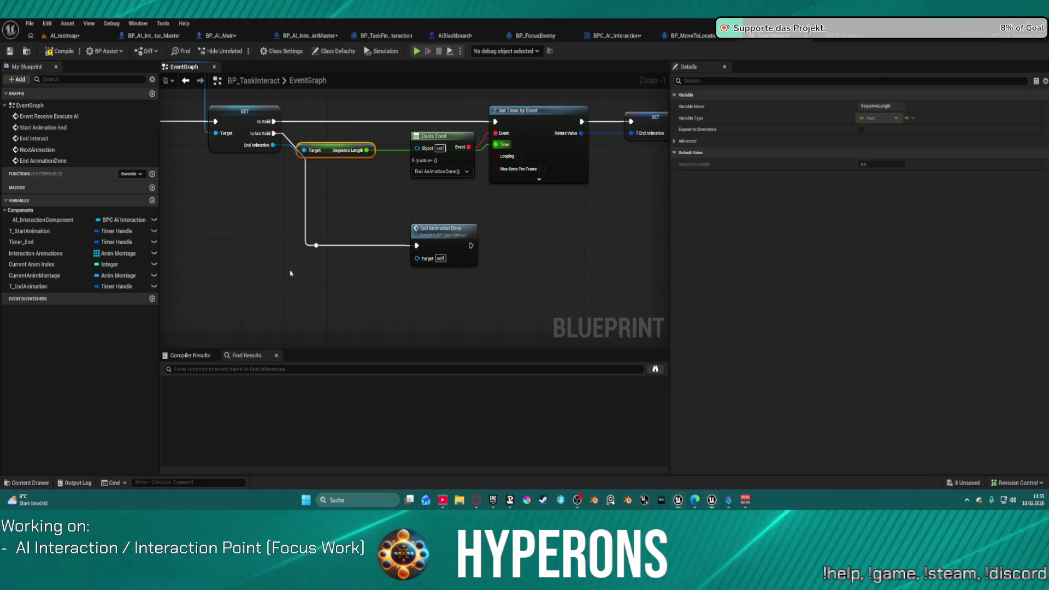
pyautogui.moveTo(418, 146)
pyautogui.mouseDown()
pyautogui.moveTo(355, 109)
pyautogui.moveTo(290, 184)
pyautogui.mouseUp()
pyautogui.doubleClick(418, 125)
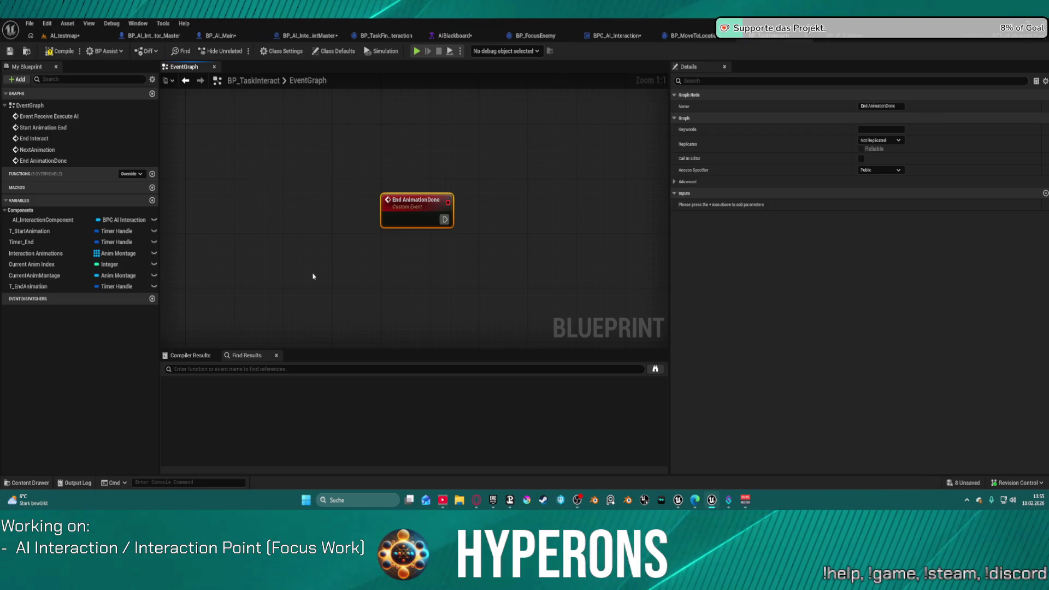
# Paste the copied nodes under End AnimationDone and delete the Current Anim Montage getter
pyautogui.hotkey('ctrl', 'v')
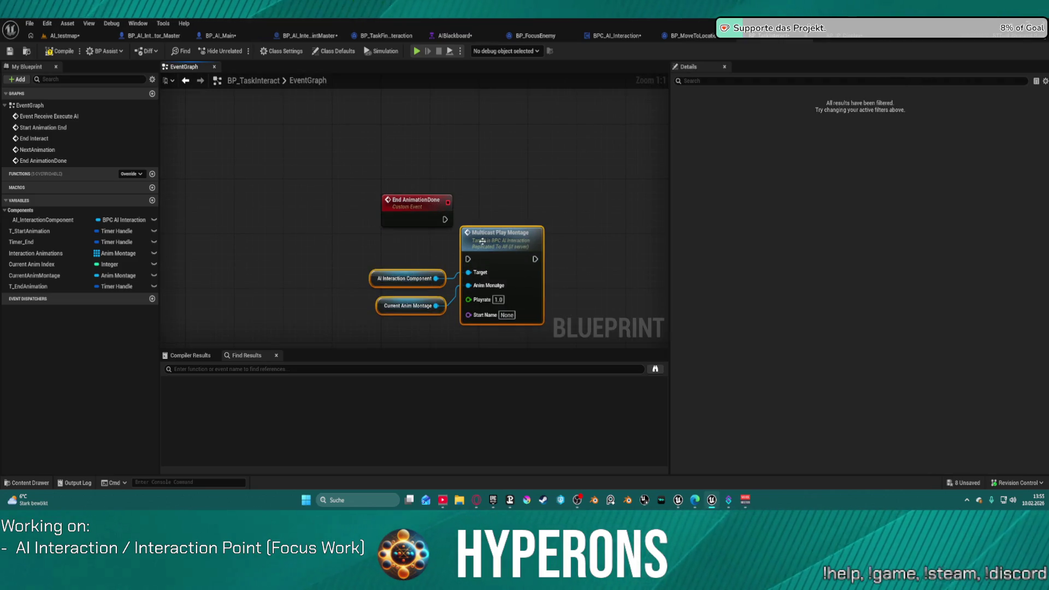
pyautogui.moveTo(482, 241)
pyautogui.mouseDown()
pyautogui.moveTo(502, 304)
pyautogui.moveTo(496, 237)
pyautogui.mouseUp()
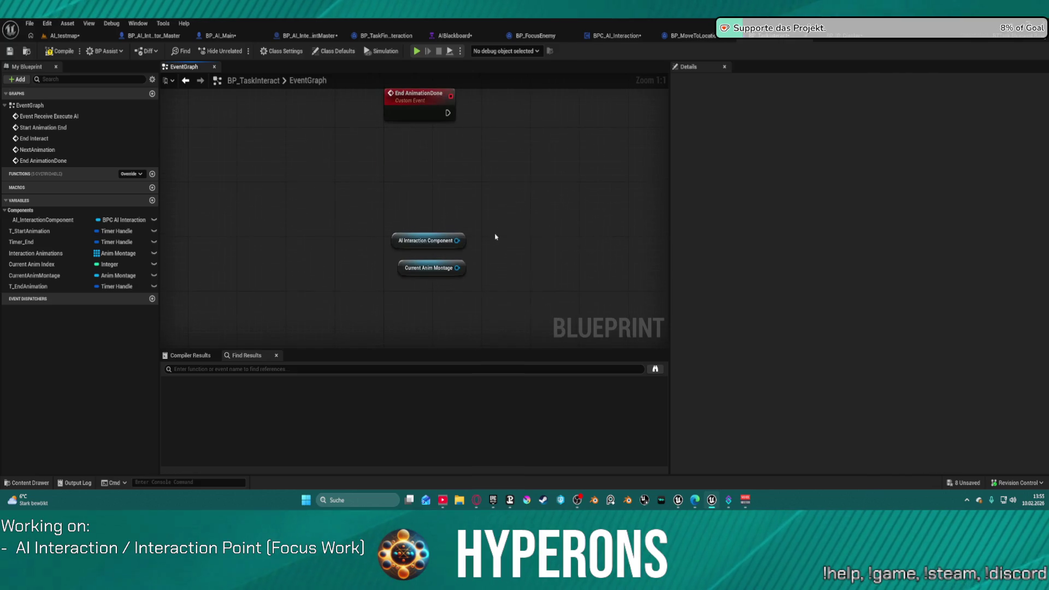
pyautogui.moveTo(431, 241); pyautogui.dragTo(429, 170)
pyautogui.click(431, 268)
pyautogui.press('Delete')
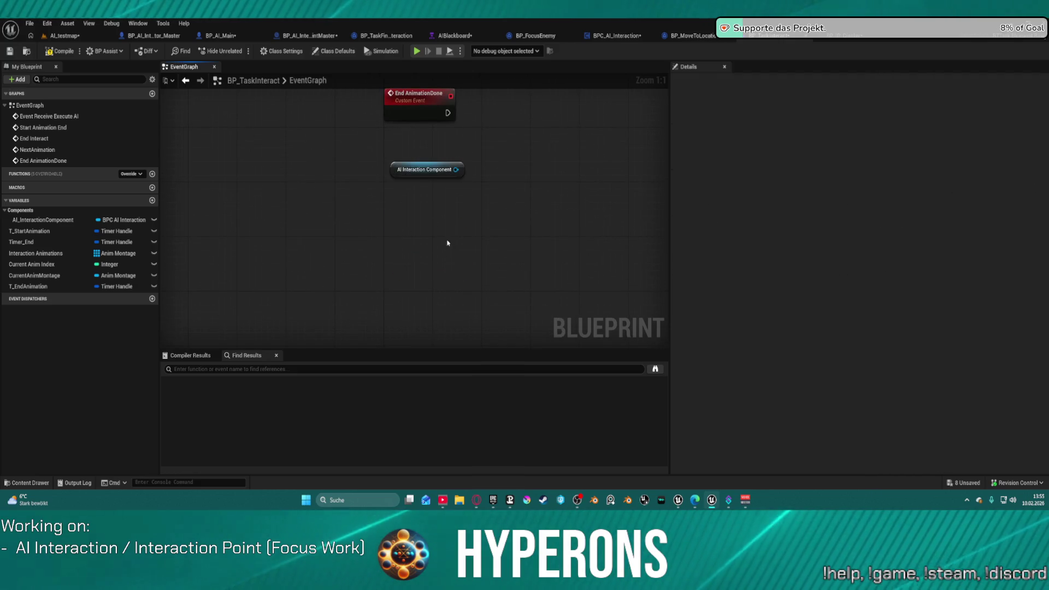
# Add a SET Occupied on the component's Interaction Point, executed by End AnimationDone
pyautogui.click(426, 169)
pyautogui.moveTo(456, 169); pyautogui.dragTo(559, 265)
pyautogui.write('interac')
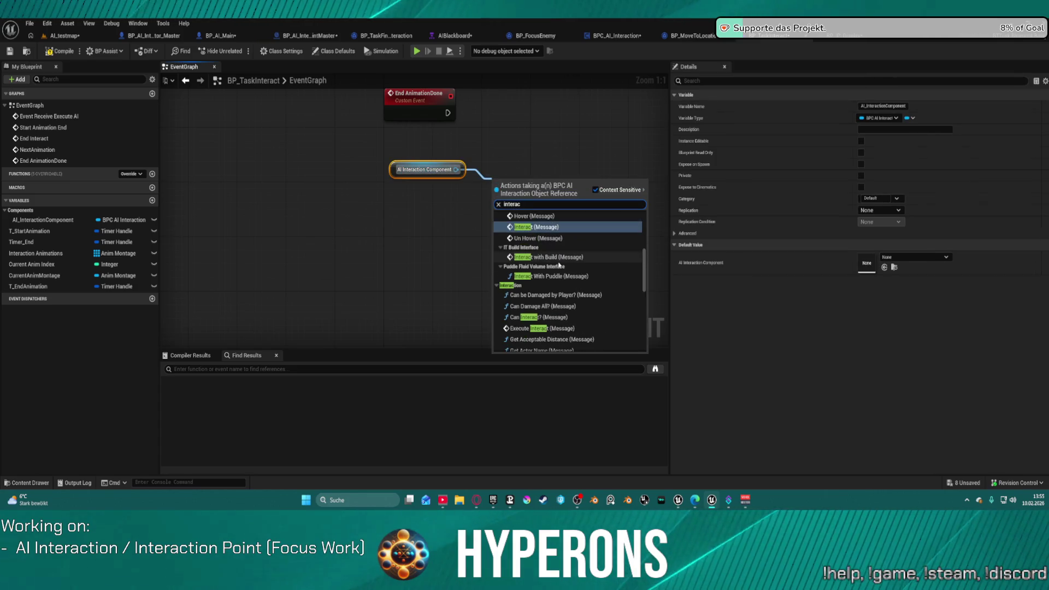
pyautogui.write('tion')
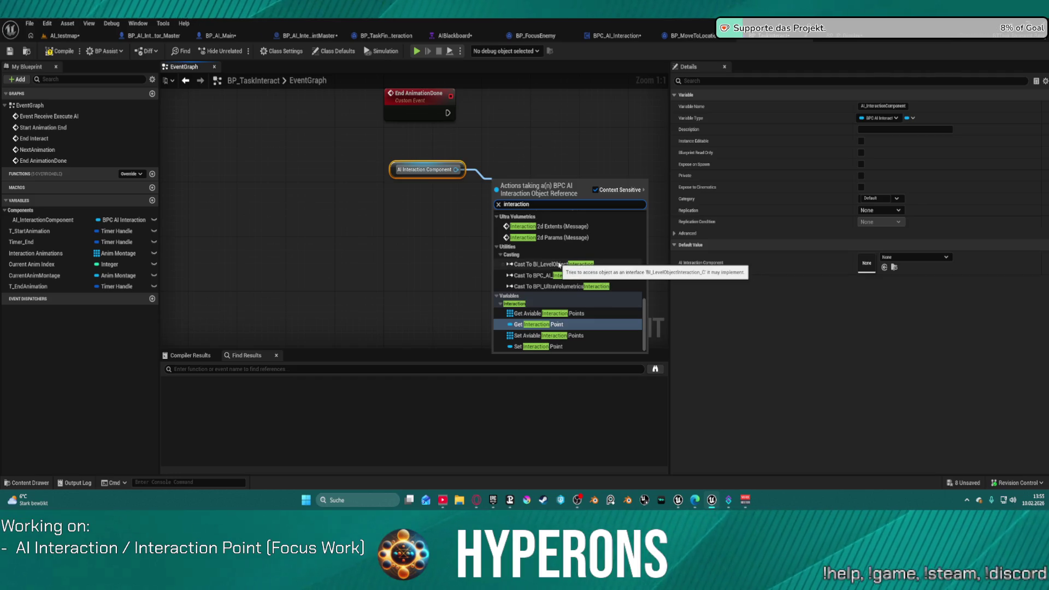
pyautogui.click(559, 265)
pyautogui.press('q')
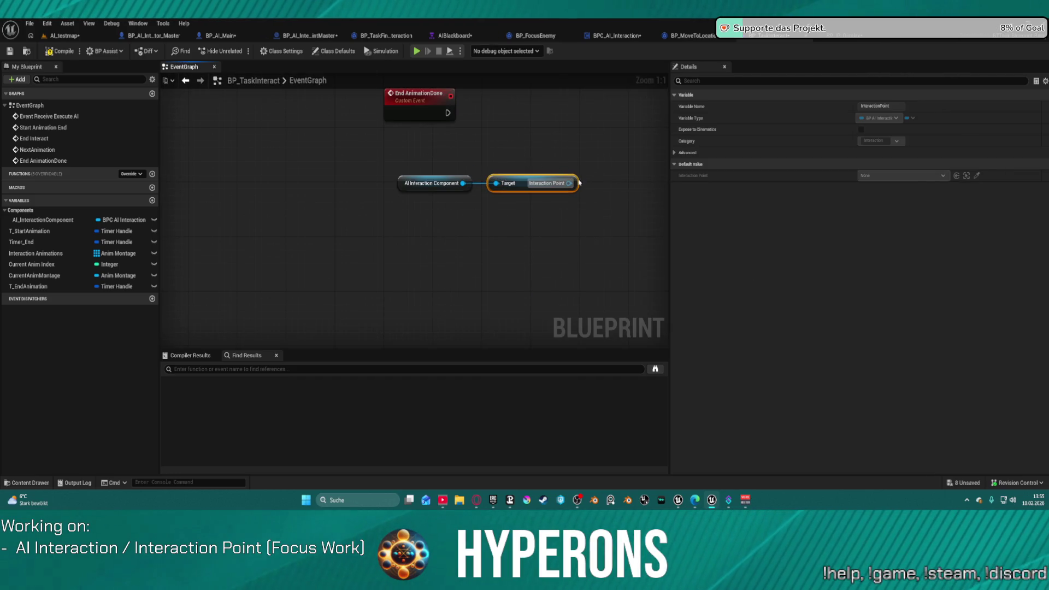
pyautogui.moveTo(570, 183); pyautogui.dragTo(594, 160)
pyautogui.write('set')
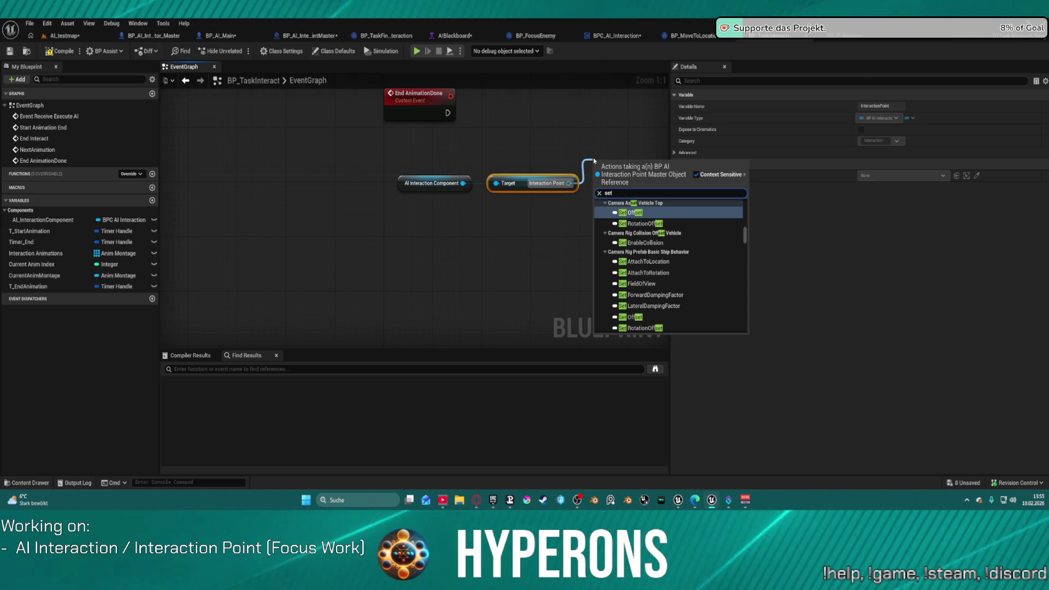
pyautogui.write(' occ')
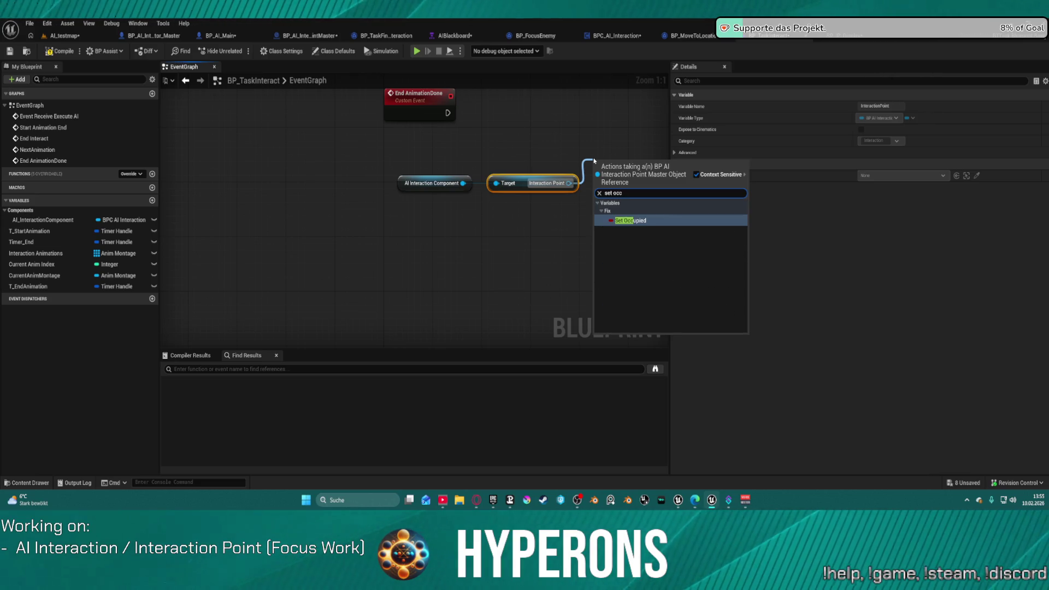
pyautogui.press('Return')
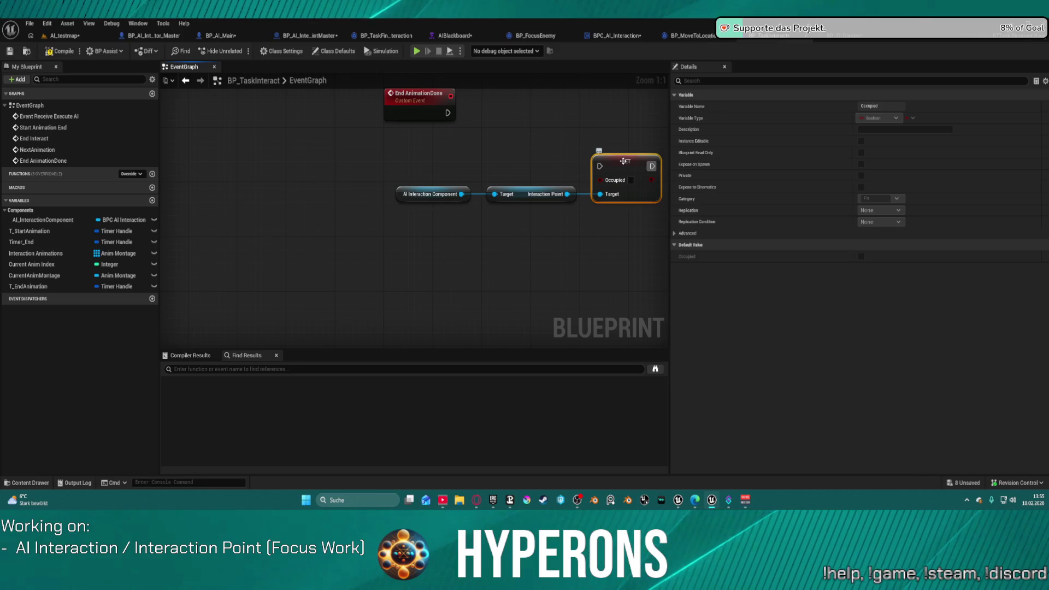
pyautogui.moveTo(599, 167)
pyautogui.mouseDown()
pyautogui.moveTo(480, 133)
pyautogui.moveTo(448, 112)
pyautogui.mouseUp()
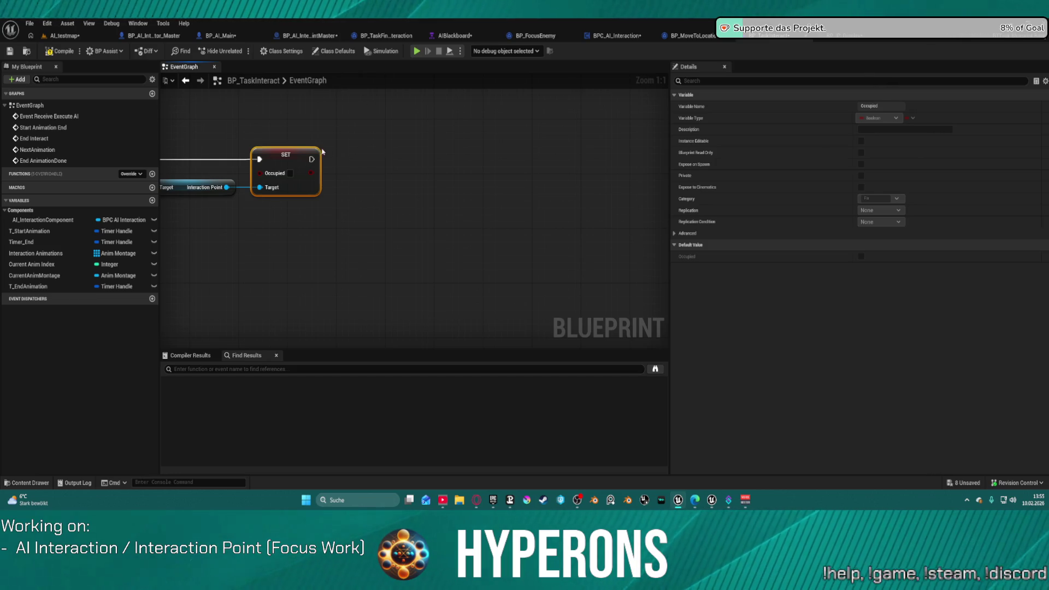
pyautogui.moveTo(313, 158); pyautogui.dragTo(405, 159)
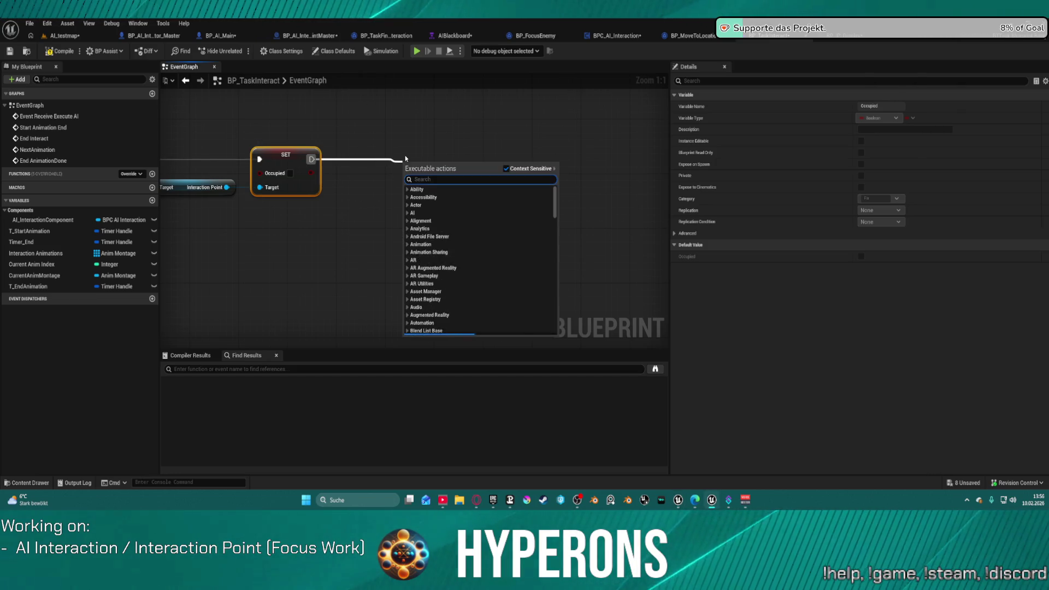
# Add Finish Execute with Success checked after SET Occupied, then go back to AI_testmap
pyautogui.write('fis')
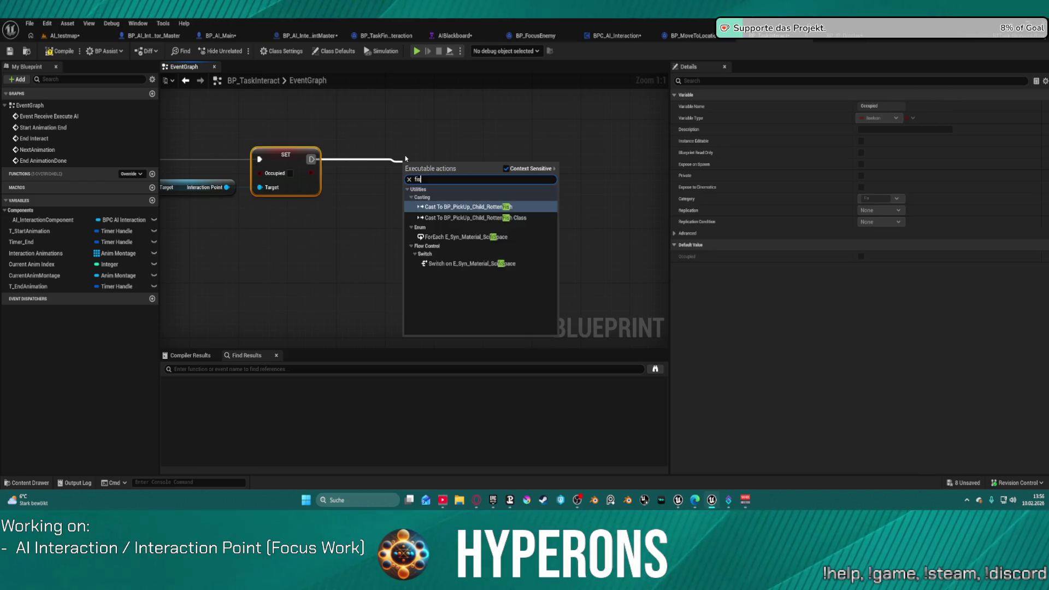
pyautogui.write('nish')
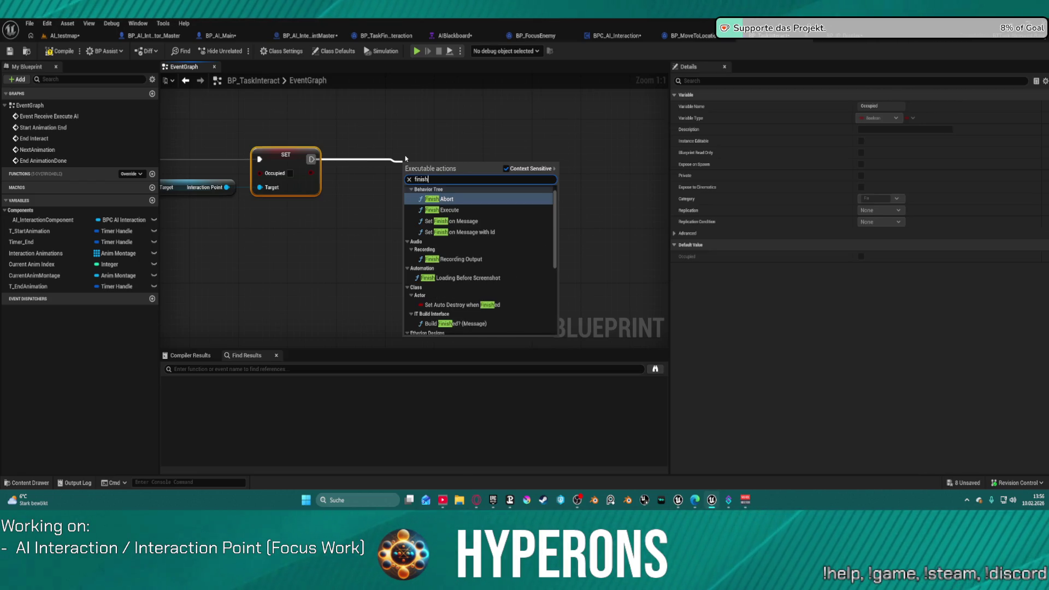
pyautogui.click(446, 211)
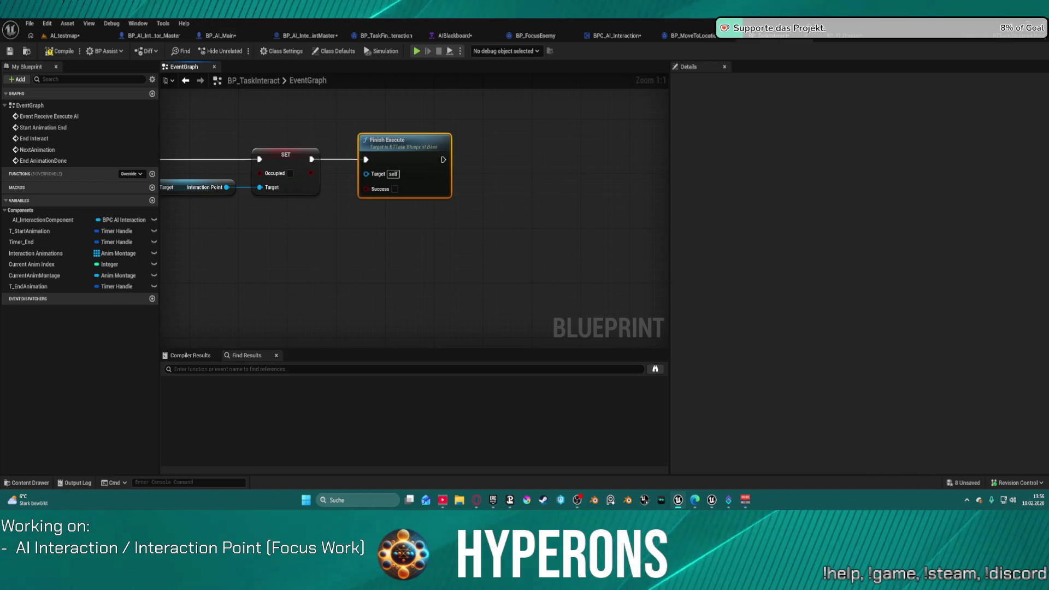
pyautogui.click(394, 188)
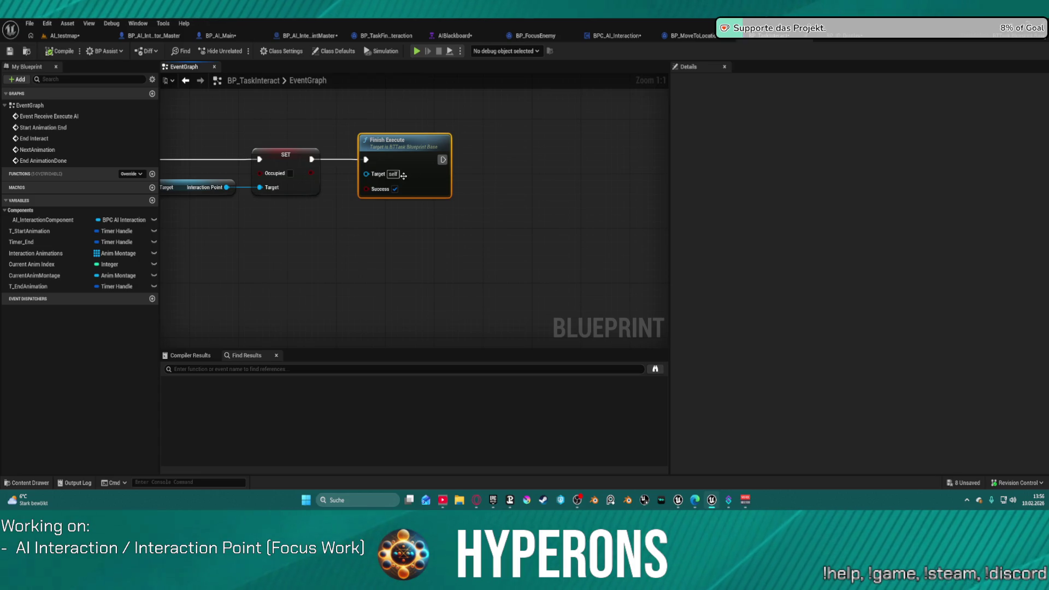
pyautogui.click(63, 36)
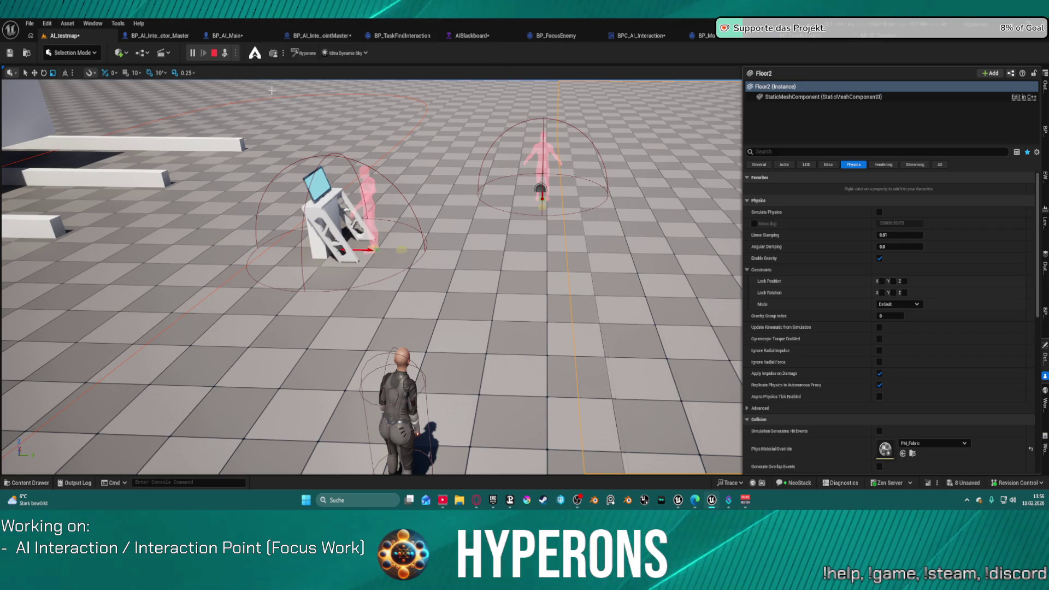
# Run a quick simulation, then focus on Floor2 to reveal the black gap beside it
pyautogui.hotkey('alt', 'p')
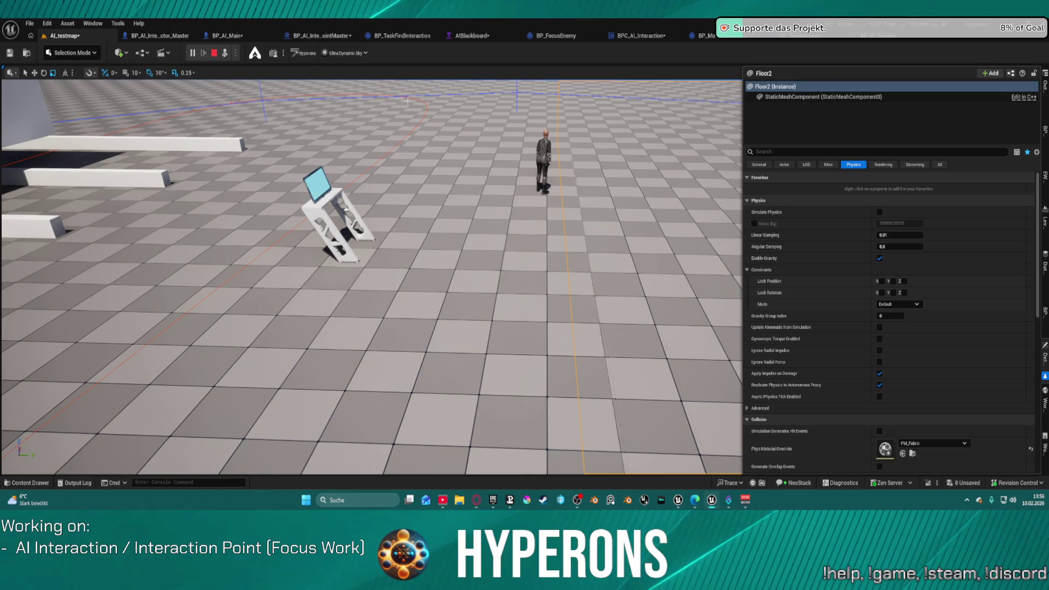
pyautogui.press('Escape')
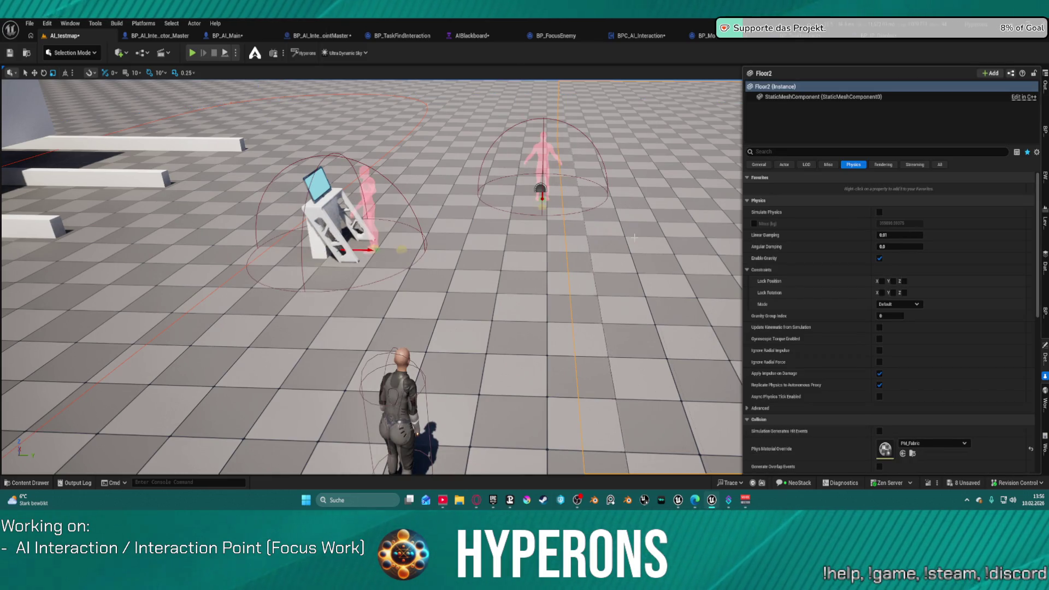
pyautogui.moveTo(634, 237); pyautogui.dragTo(603, 186)
pyautogui.hotkey('ctrl', '`')
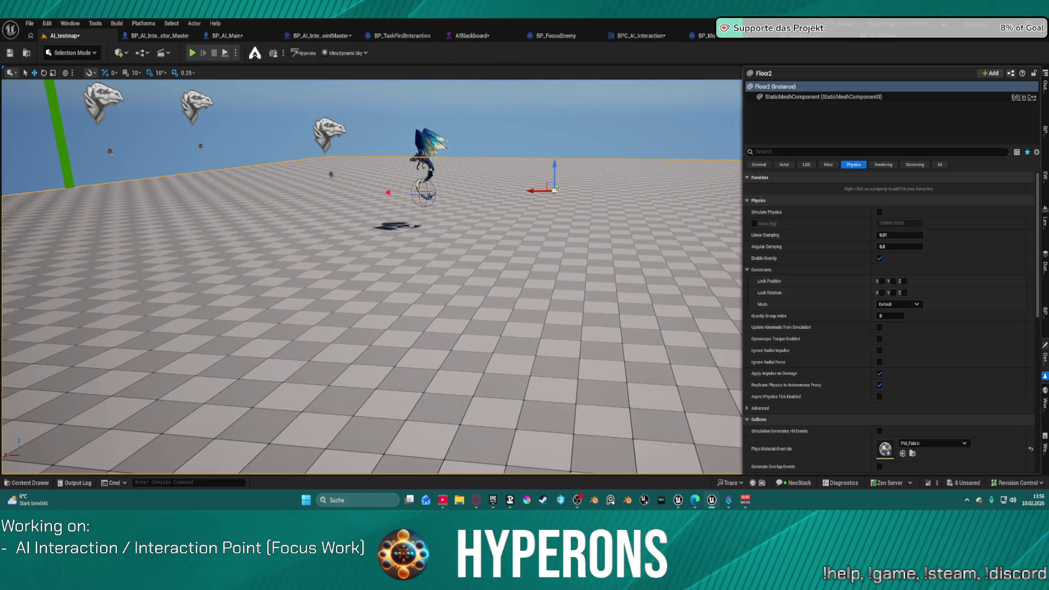
pyautogui.press('f')
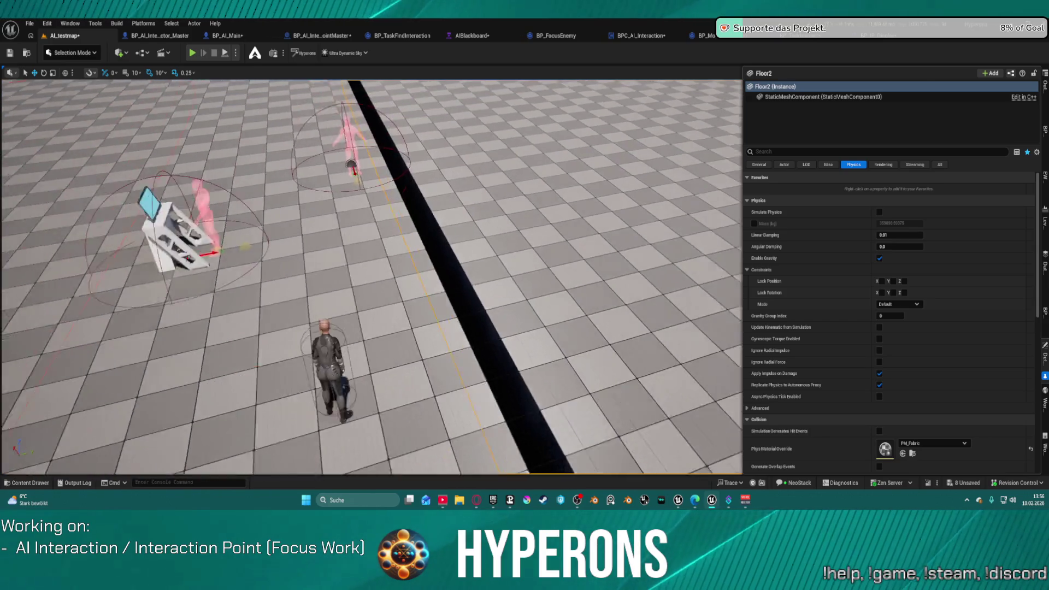
pyautogui.moveTo(372, 273); pyautogui.dragTo(344, 246)
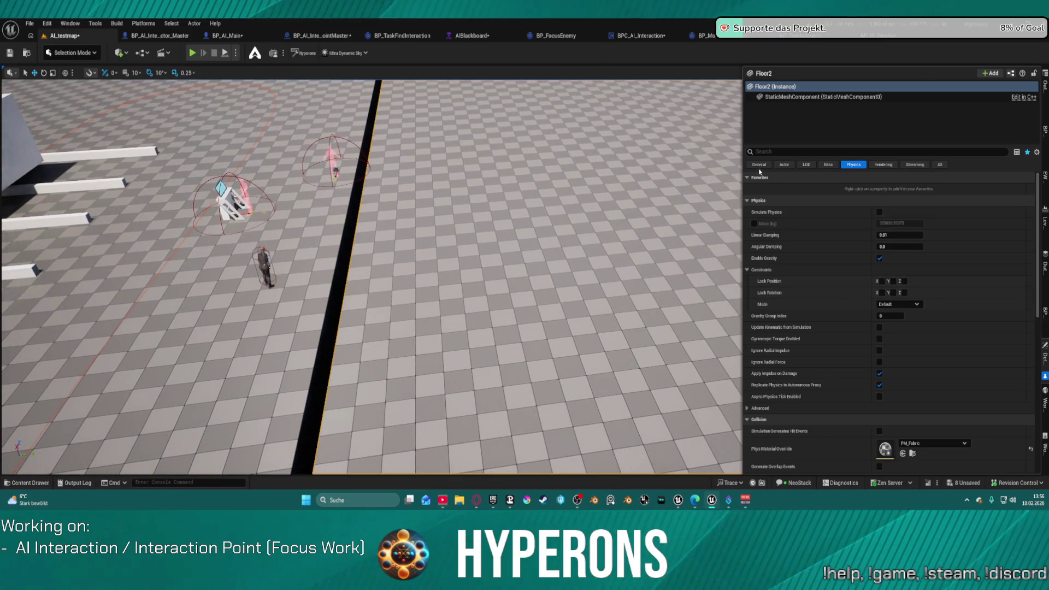
# Set Floor2's Location Y to 8000 and Z to 0 in Details
pyautogui.click(759, 164)
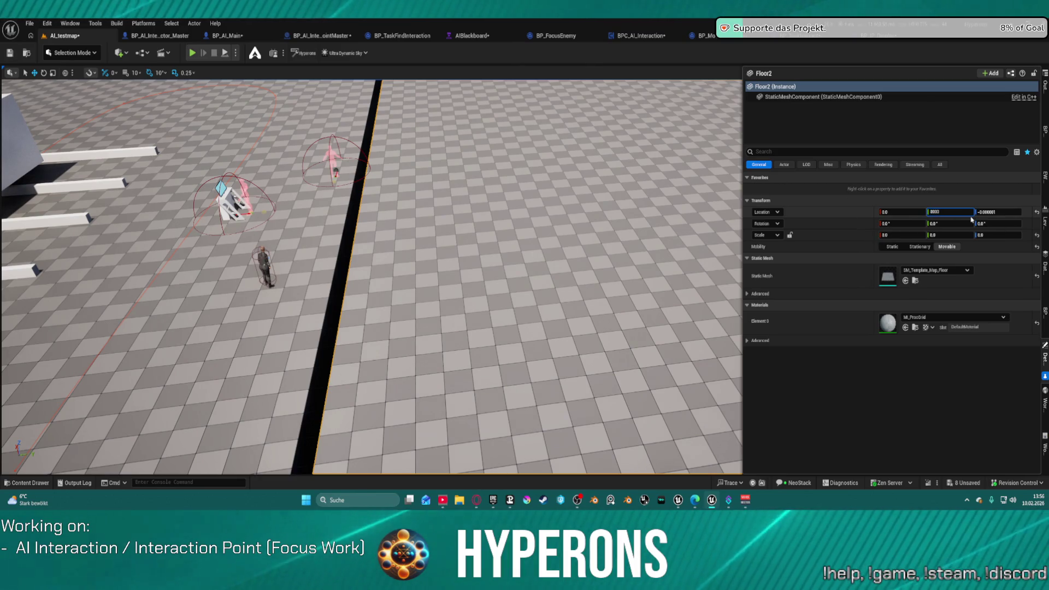
pyautogui.press('Return')
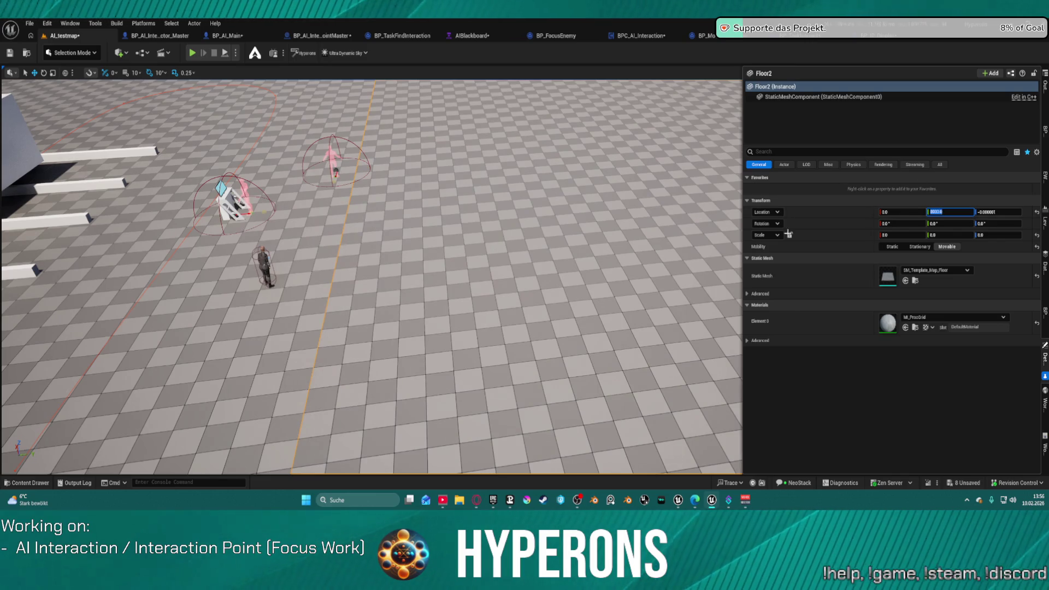
pyautogui.click(1004, 211)
pyautogui.write('0')
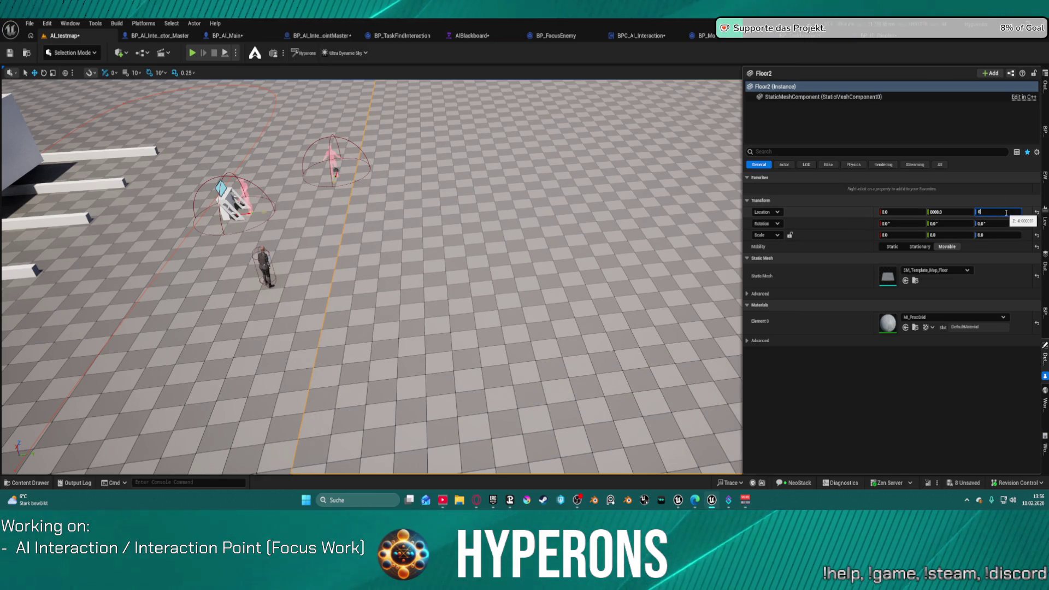
pyautogui.press('Return')
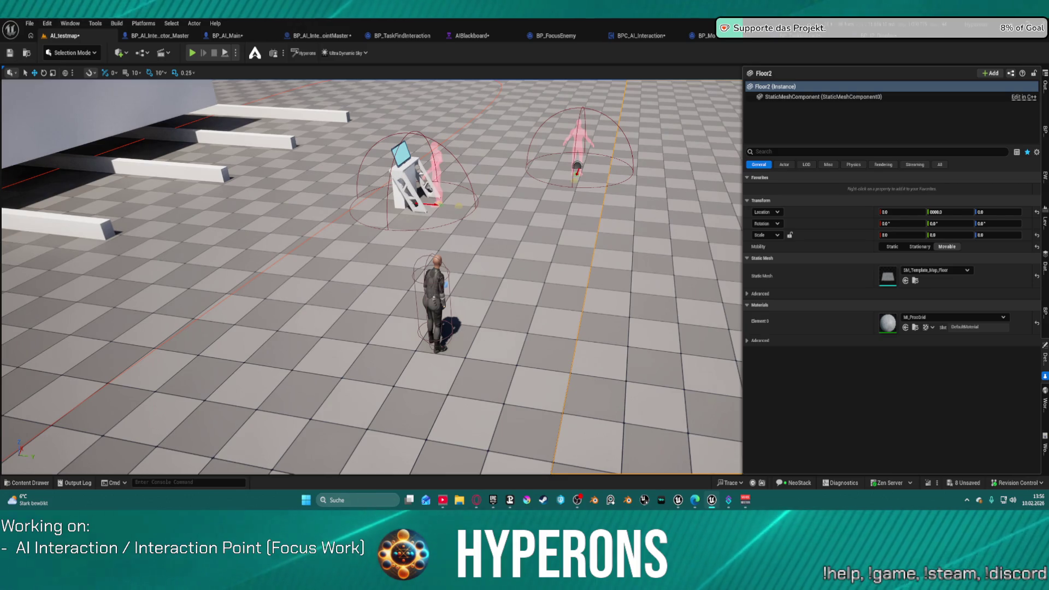
# Add SpellCastingShield_UE5_Montage as BP_IP_Action's single Interaction Animations entry
pyautogui.click(409, 180)
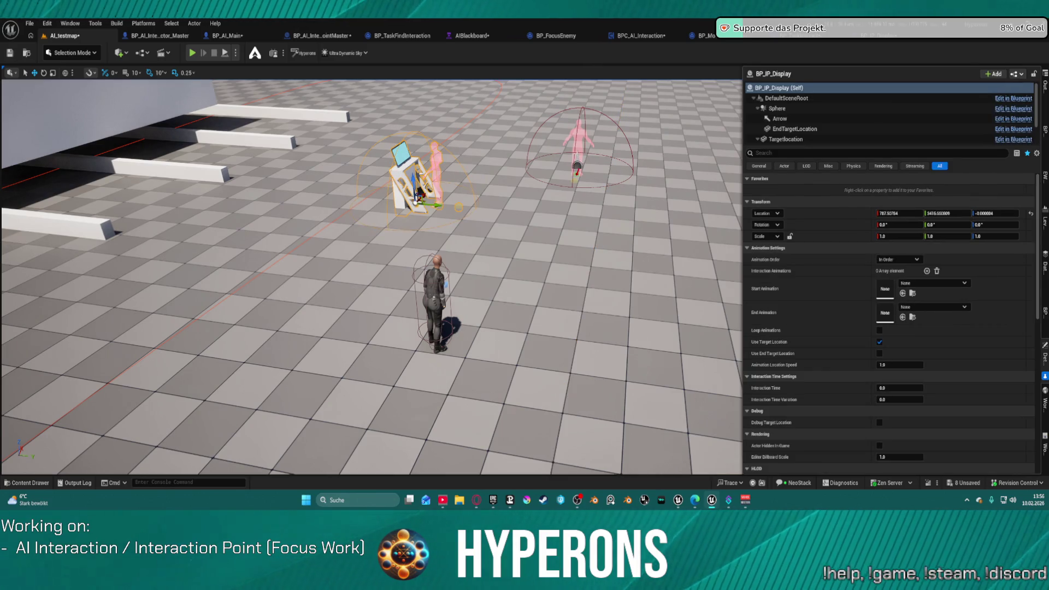
pyautogui.click(606, 180)
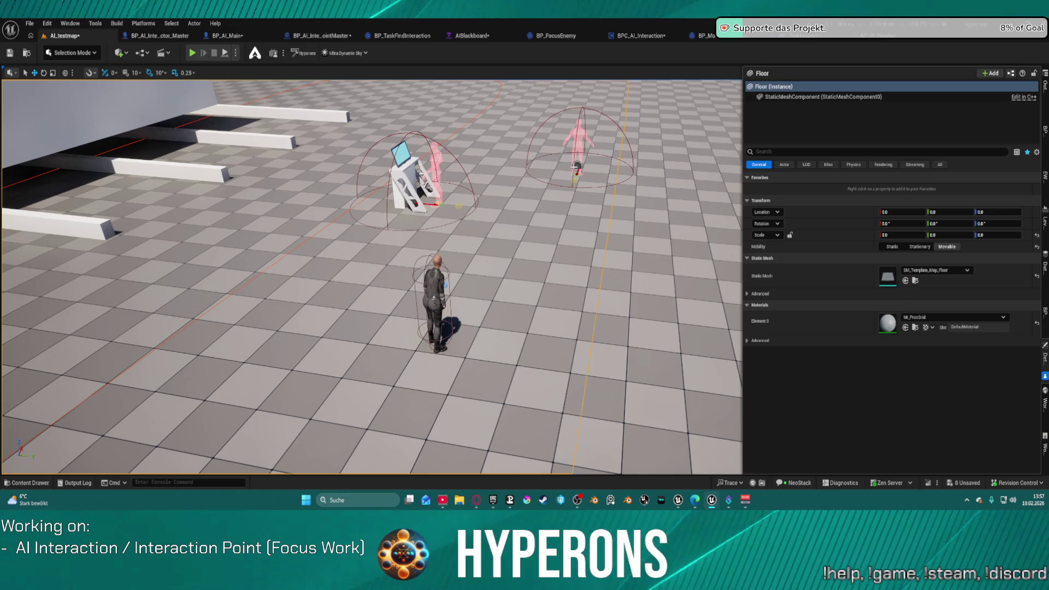
pyautogui.click(576, 166)
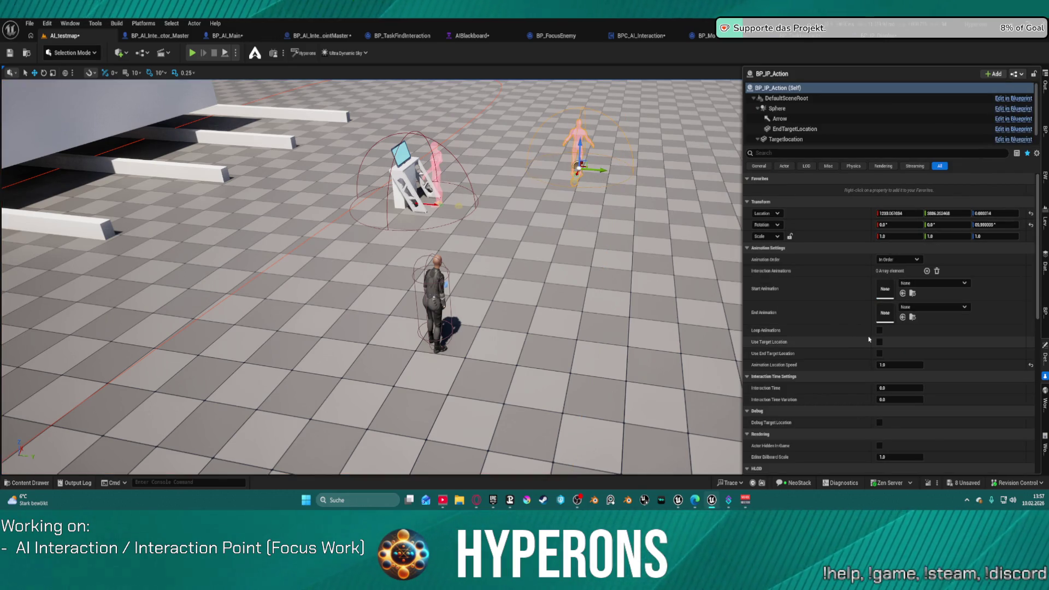
pyautogui.click(926, 272)
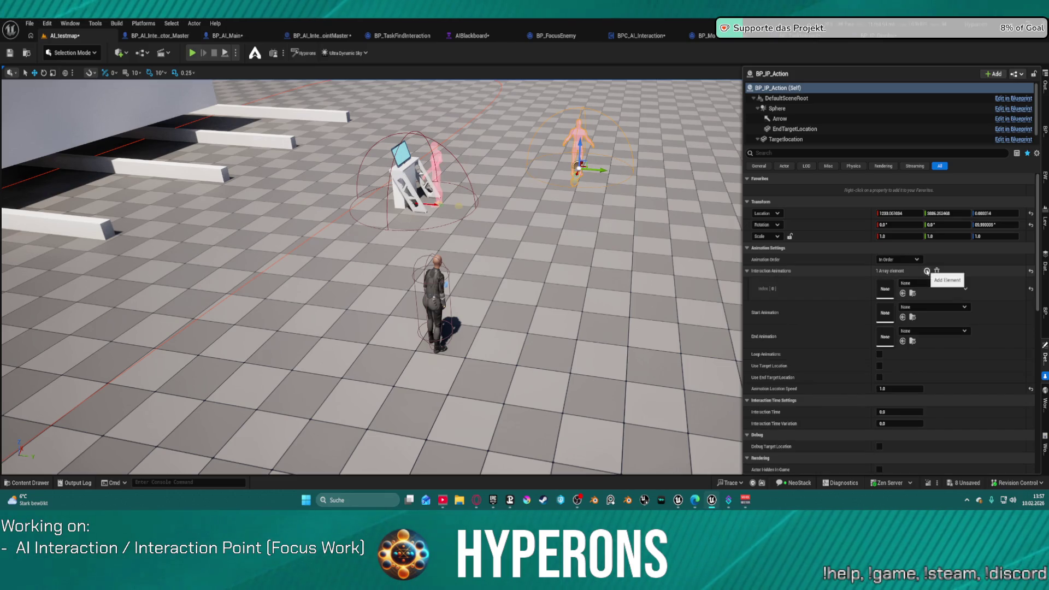
pyautogui.click(928, 283)
pyautogui.scroll(-5, 969, 239)
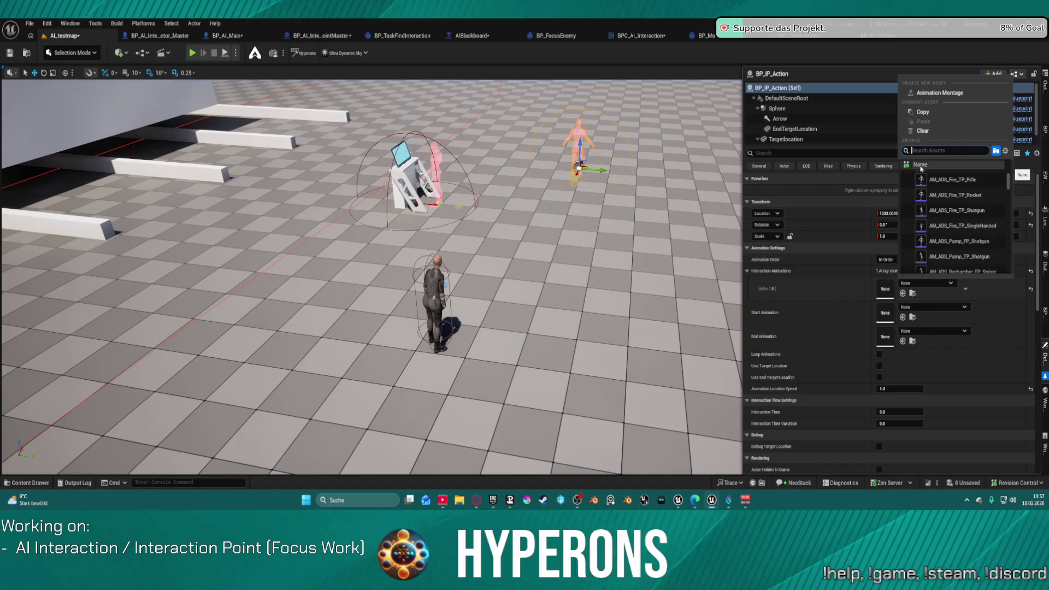
pyautogui.write('east')
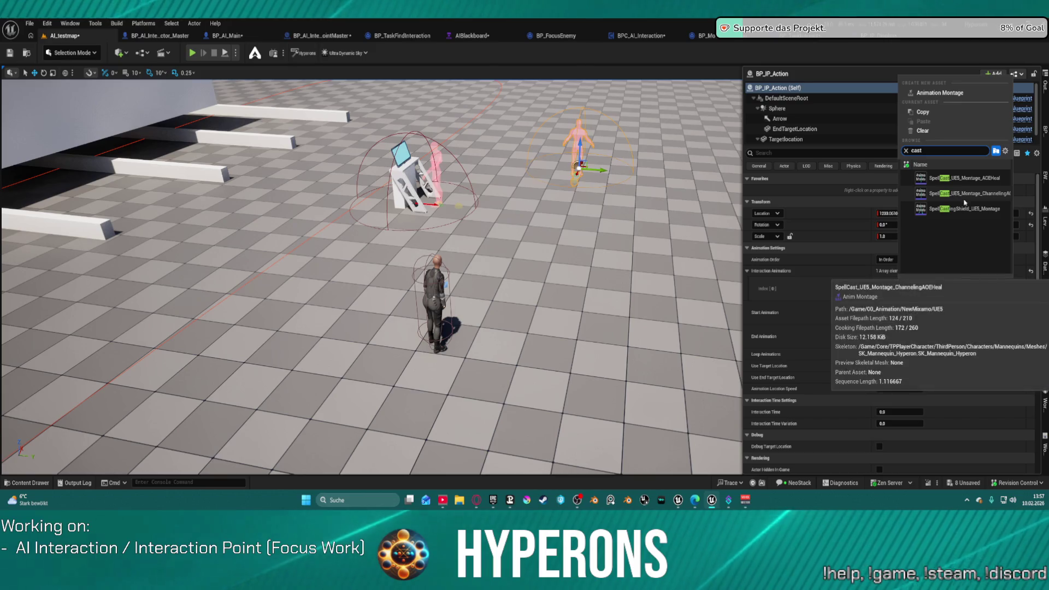
pyautogui.click(929, 208)
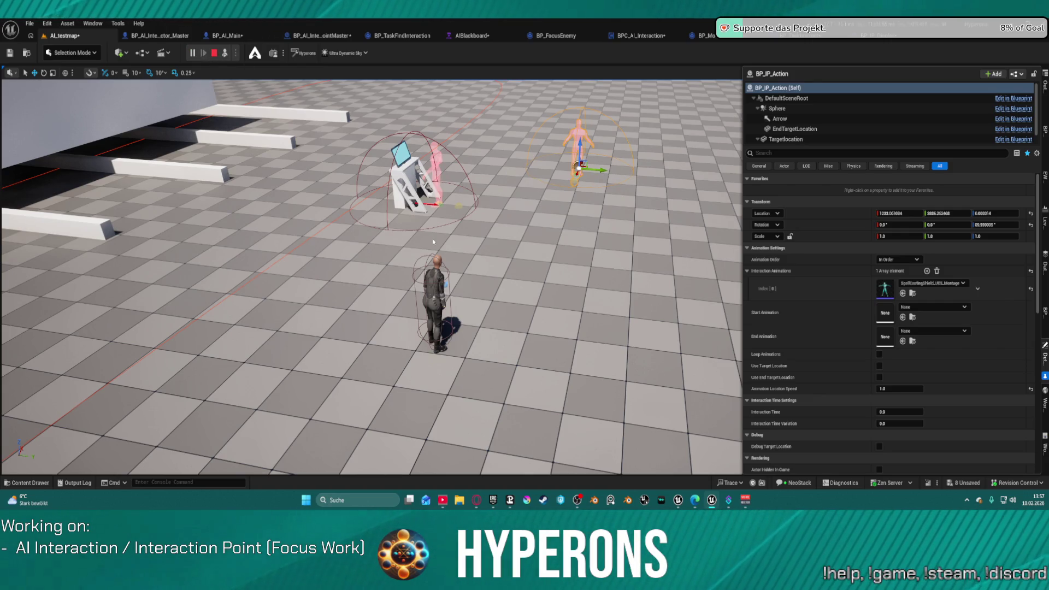
# Play-test walking to the terminal, inspect the Blackboard and Behavior Tree, then stop
pyautogui.press('F8')
pyautogui.click(562, 217)
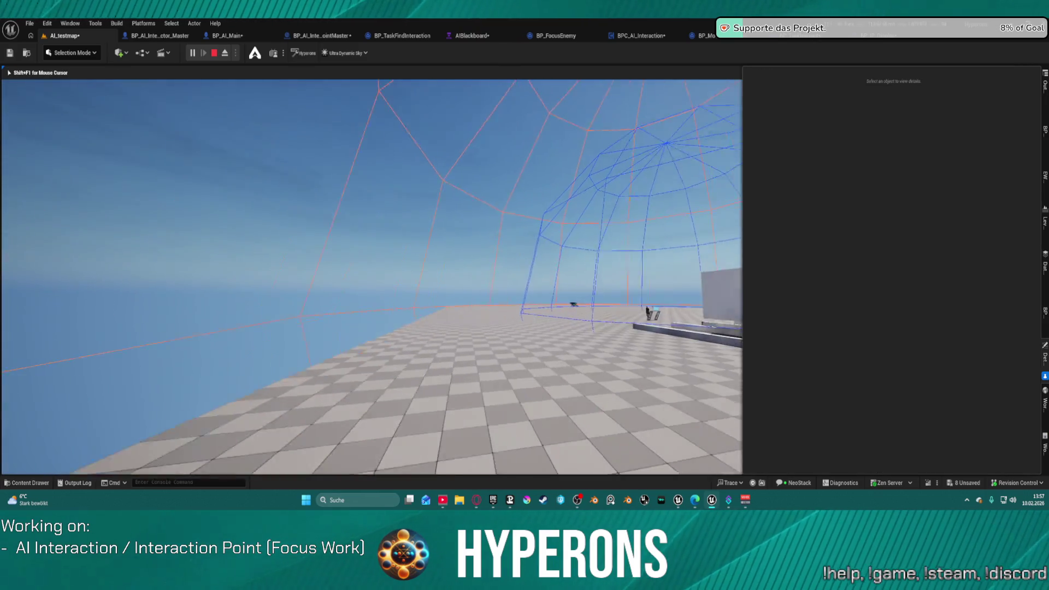
pyautogui.press('w')
pyautogui.press('w')
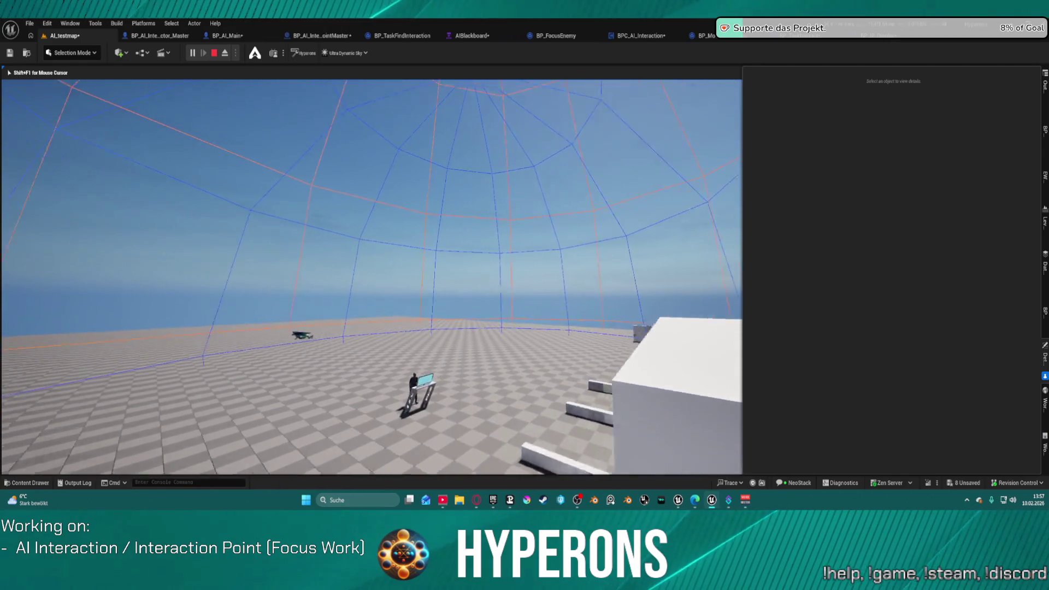
pyautogui.press('w')
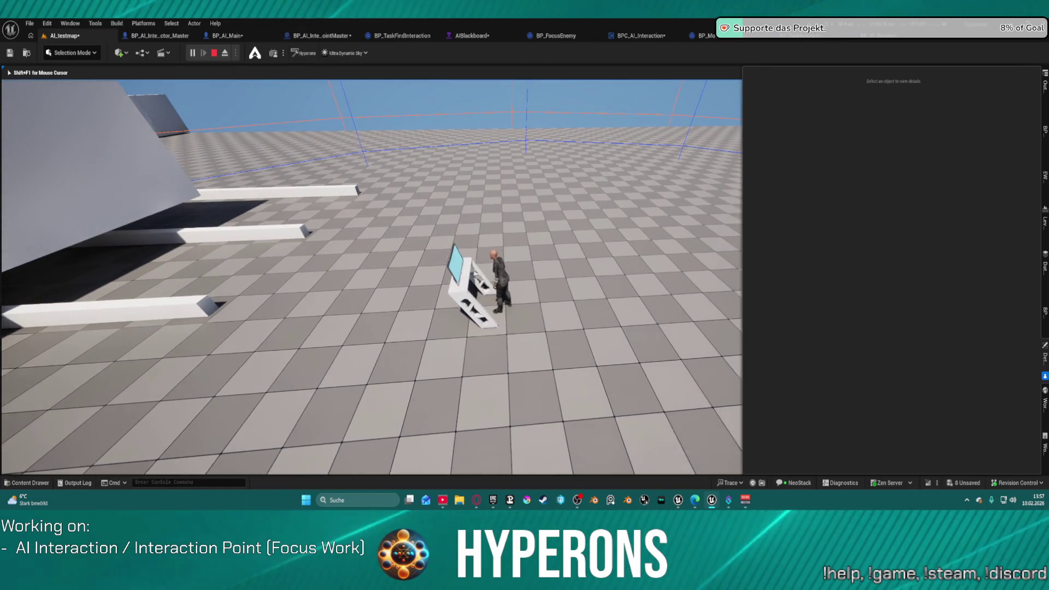
pyautogui.press('w')
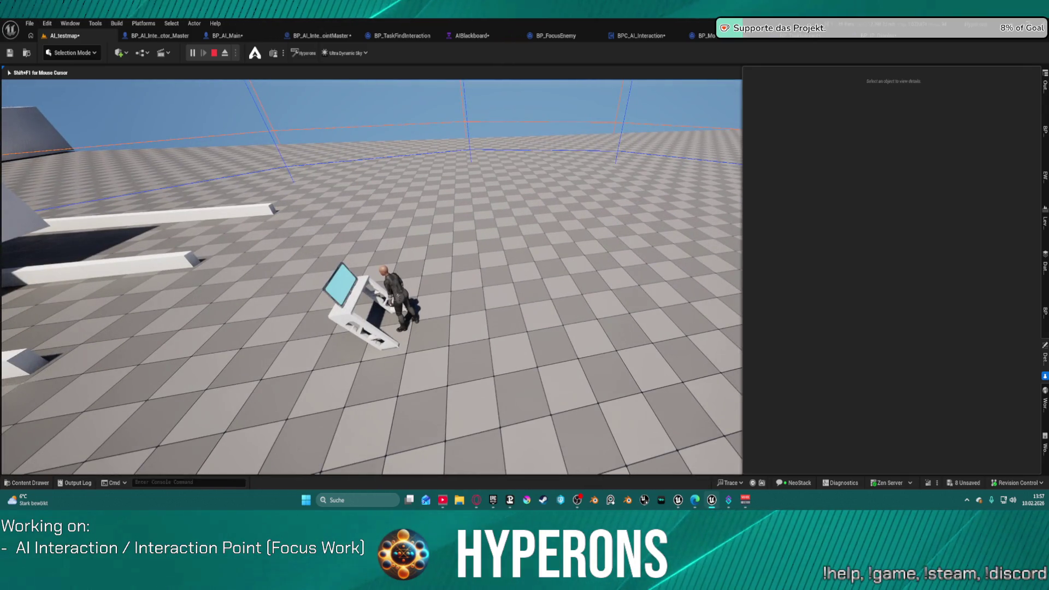
pyautogui.press('super')
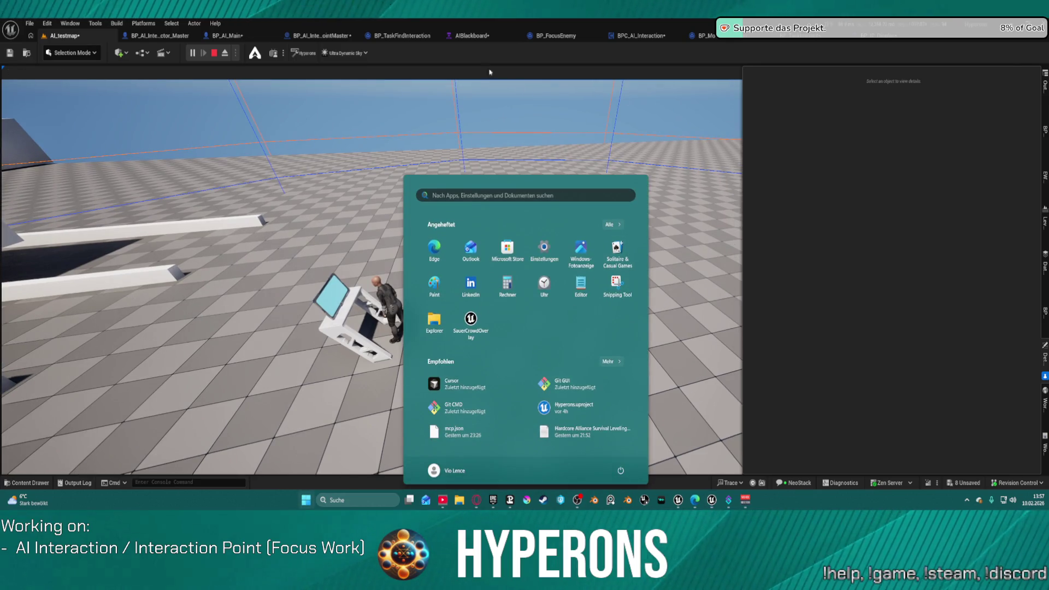
pyautogui.click(476, 37)
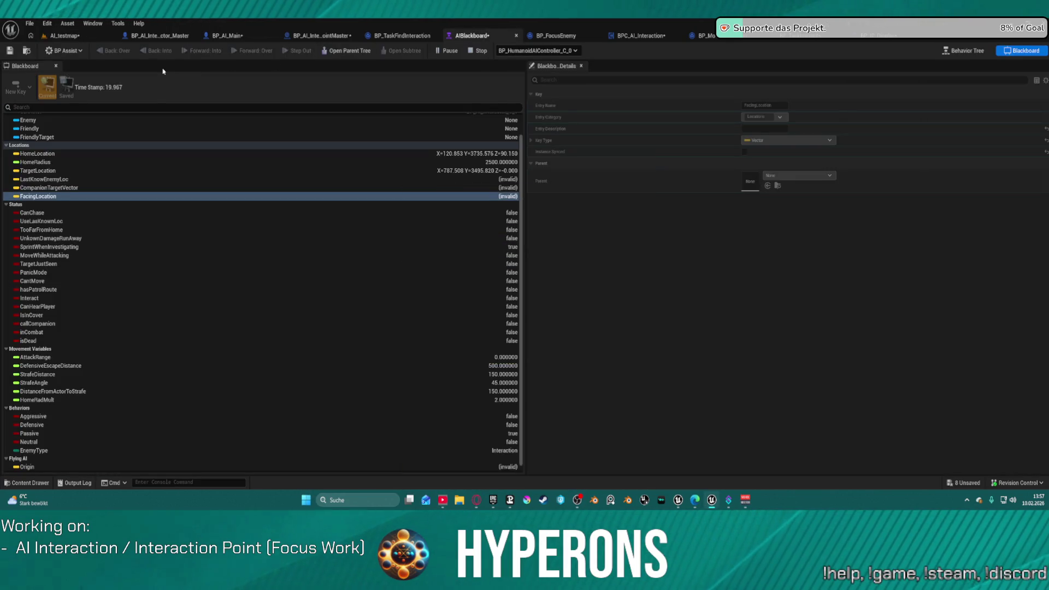
pyautogui.click(965, 50)
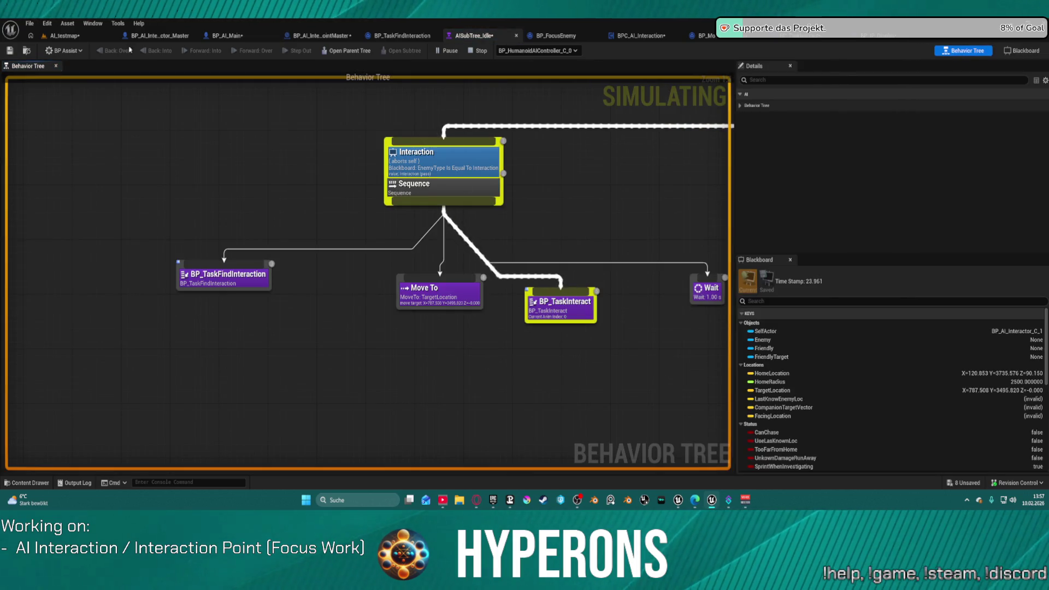
pyautogui.click(77, 36)
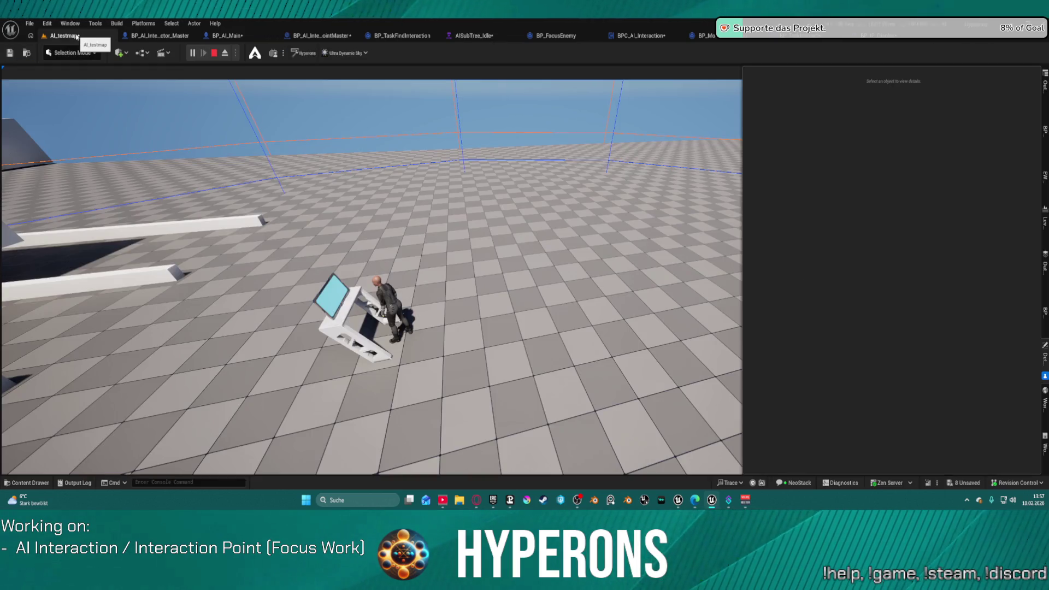
pyautogui.click(214, 53)
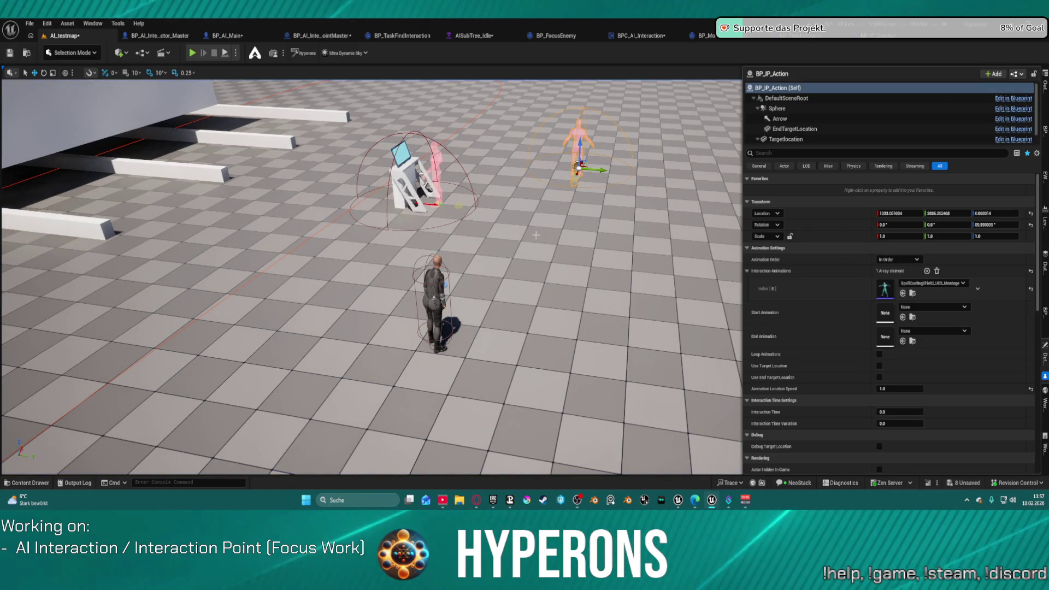
# Briefly play-test and stop, then start Simulate to watch the AI reach BP_IP_Action
pyautogui.moveTo(504, 242)
pyautogui.mouseDown()
pyautogui.moveTo(504, 215)
pyautogui.moveTo(481, 205)
pyautogui.mouseUp()
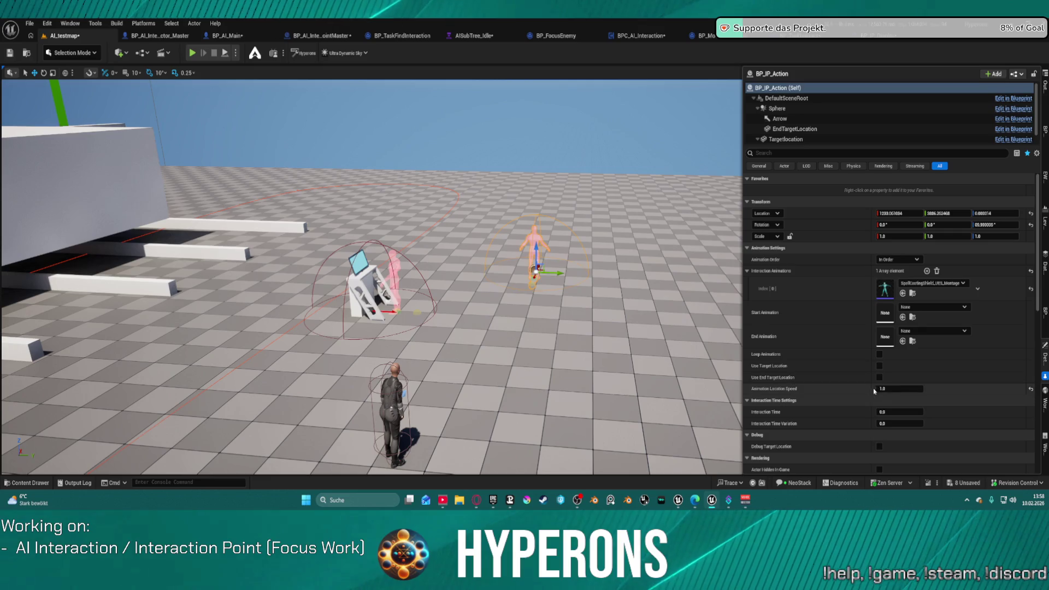
pyautogui.click(930, 310)
pyautogui.click(927, 309)
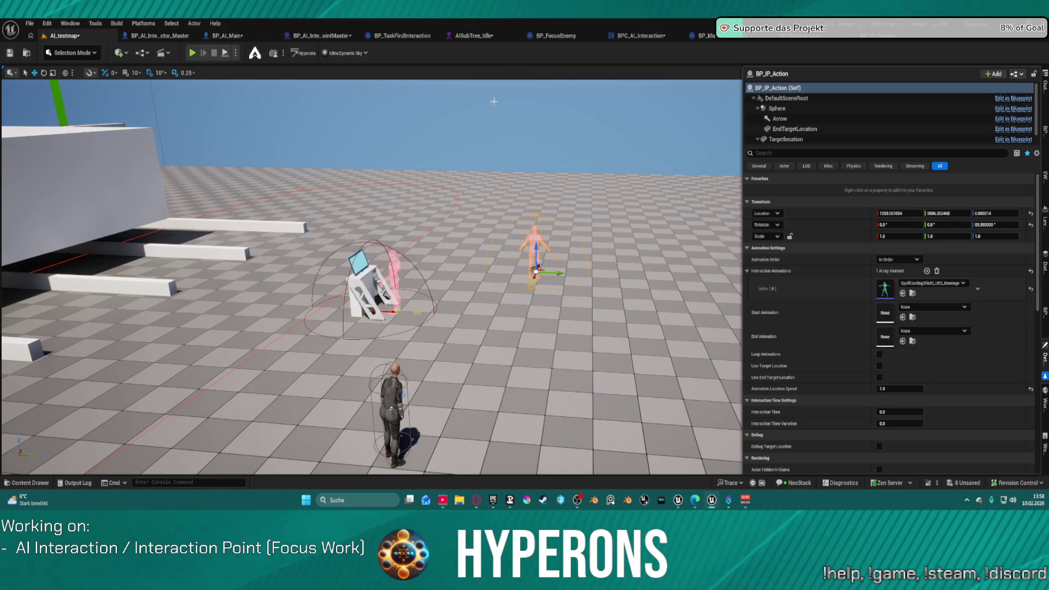
pyautogui.click(227, 55)
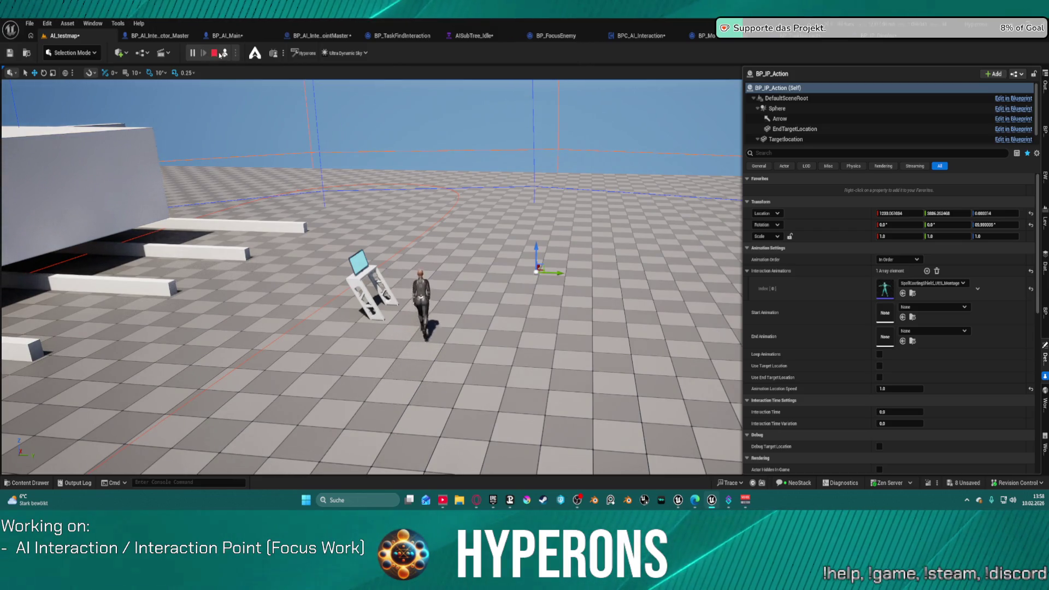
pyautogui.click(215, 55)
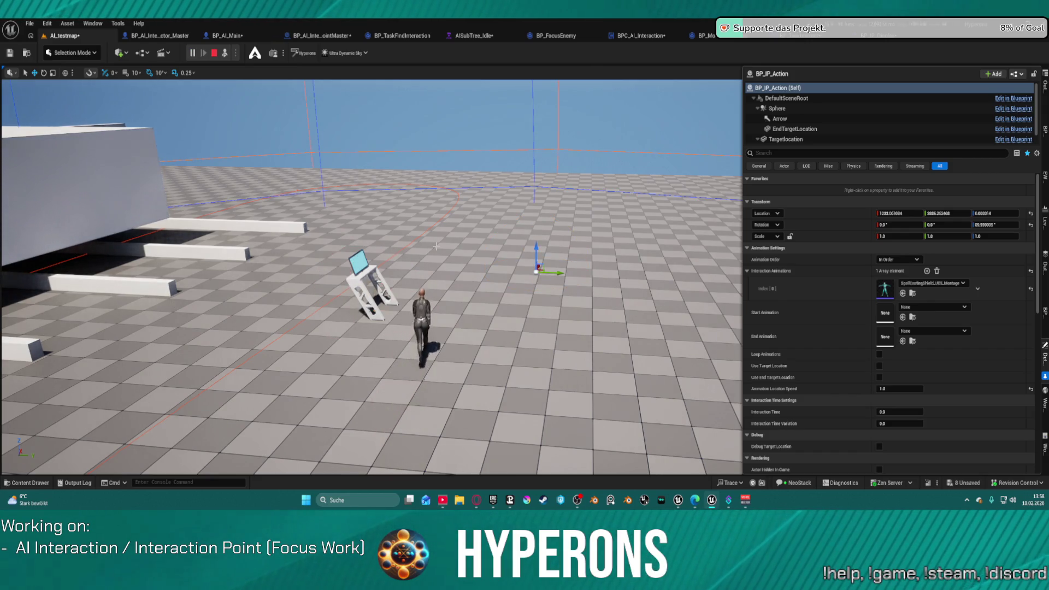
pyautogui.press('Escape')
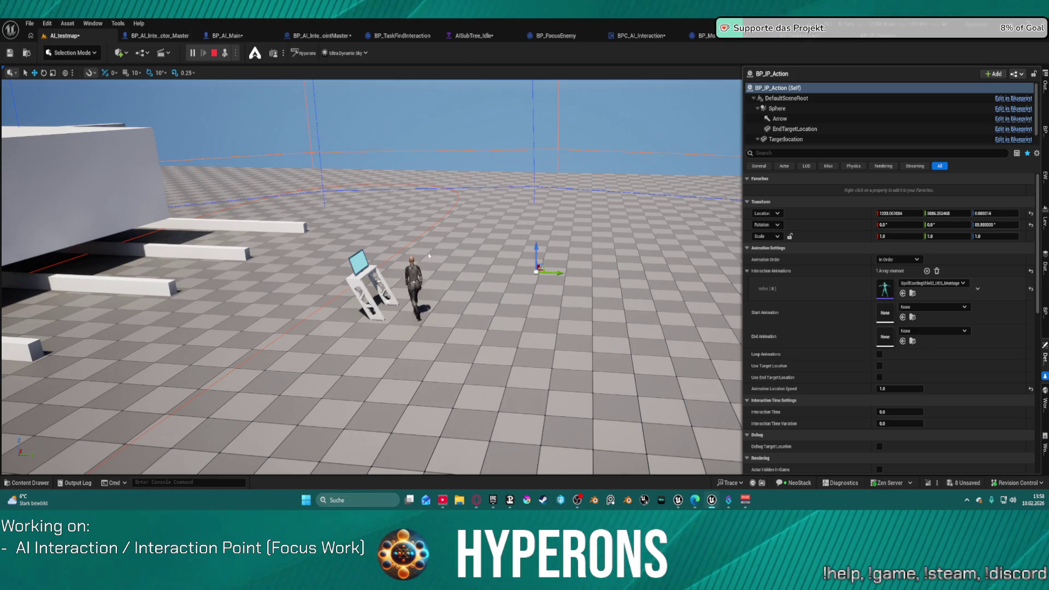
pyautogui.press('Escape')
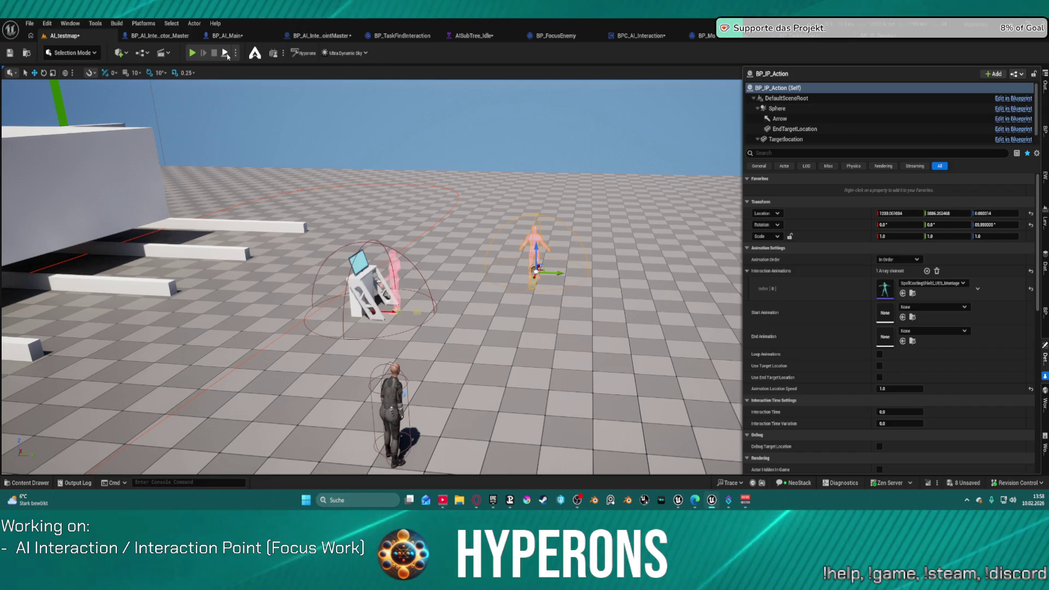
pyautogui.click(225, 54)
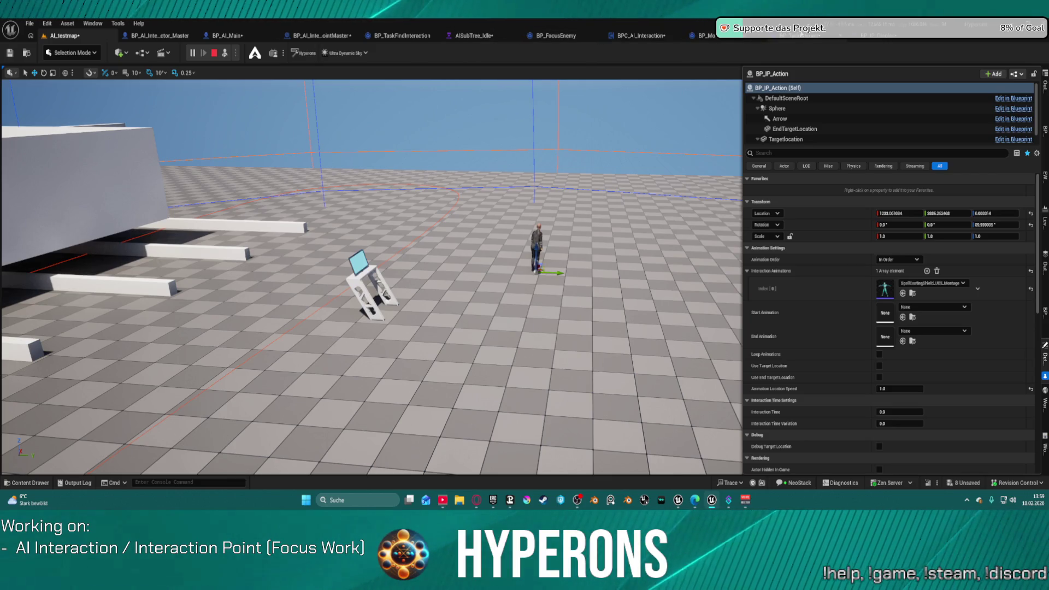
# Review the BP_TaskInteract, BP_IP_Display, BP_MoveToLocation and BPC_AI_Interaction blueprint graphs
pyautogui.click(802, 34)
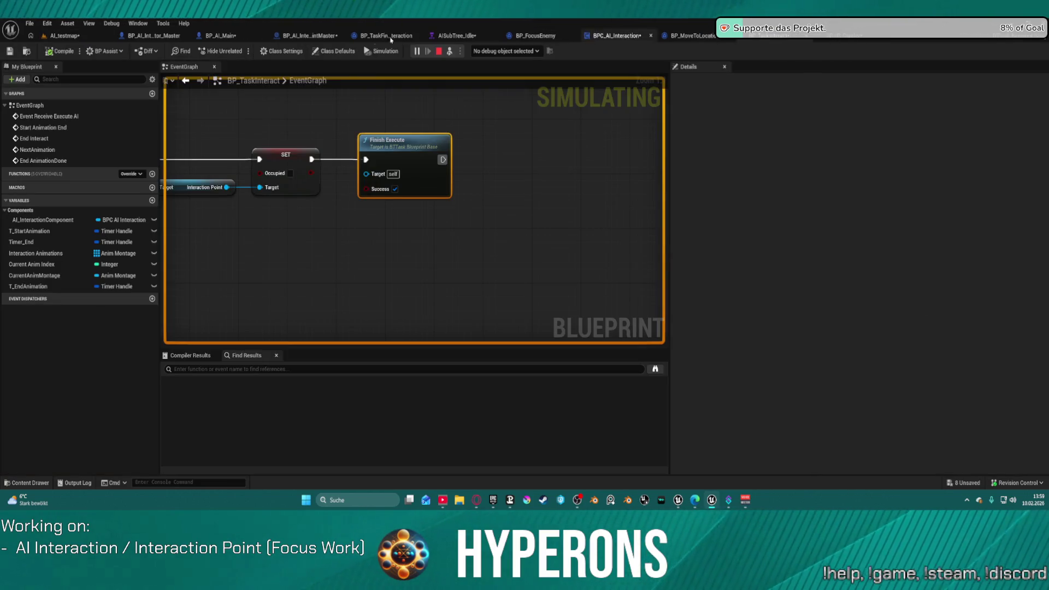
pyautogui.click(841, 38)
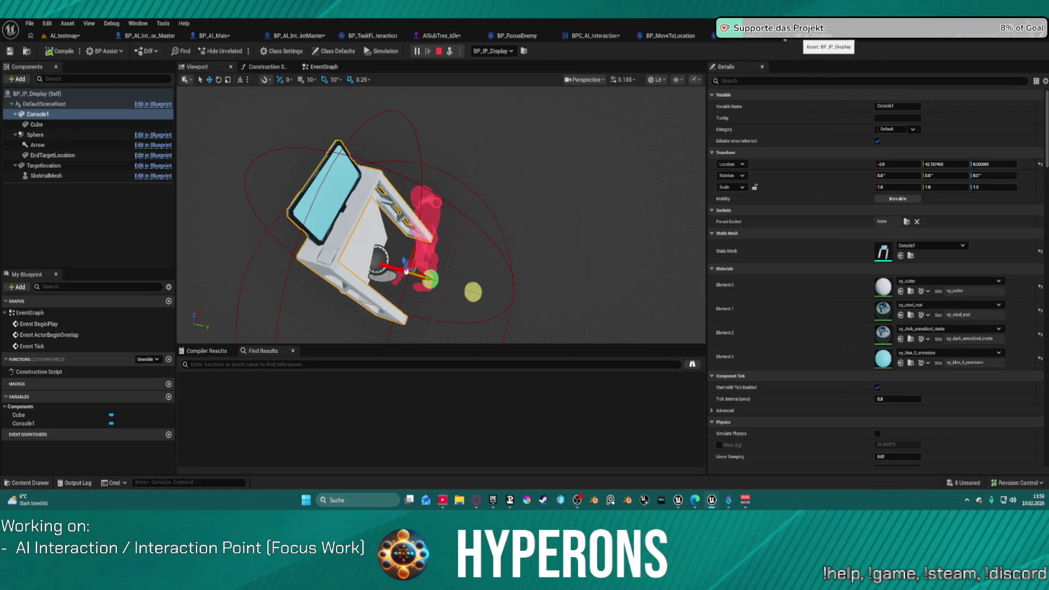
pyautogui.click(803, 36)
pyautogui.click(689, 37)
pyautogui.click(617, 35)
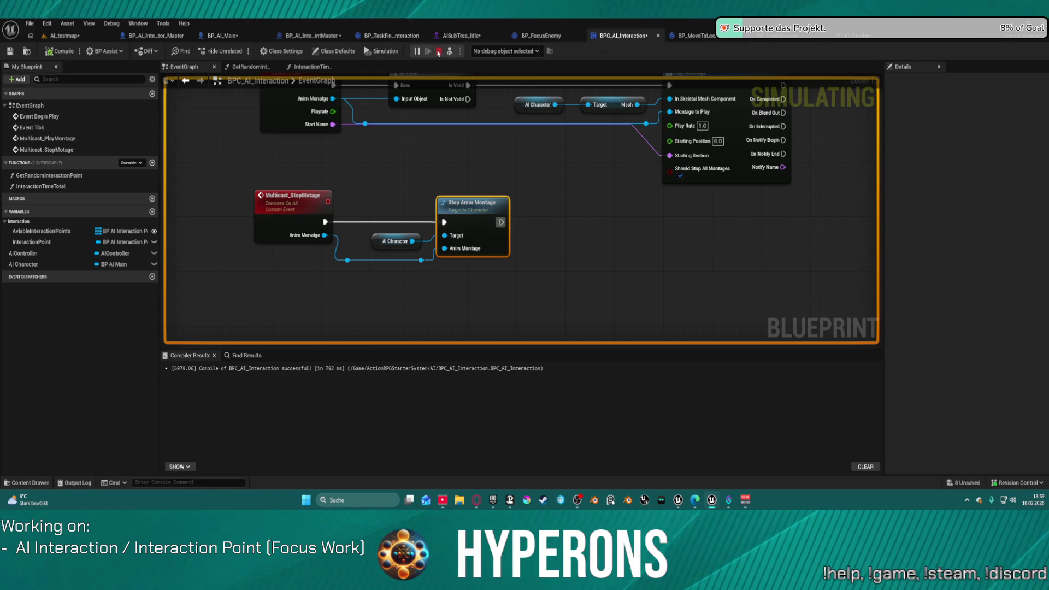
# Stop the simulation, glance at BP_MoveToLocation and BP_AI_Main, and return to AI_testmap
pyautogui.click(438, 51)
pyautogui.scroll(-4, 519, 202)
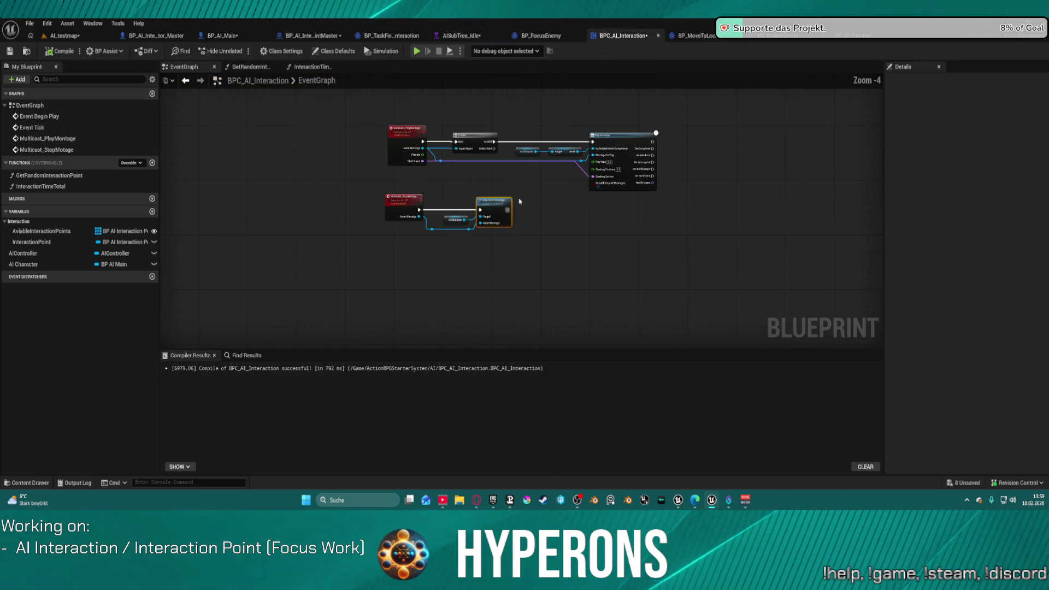
pyautogui.scroll(1, 585, 115)
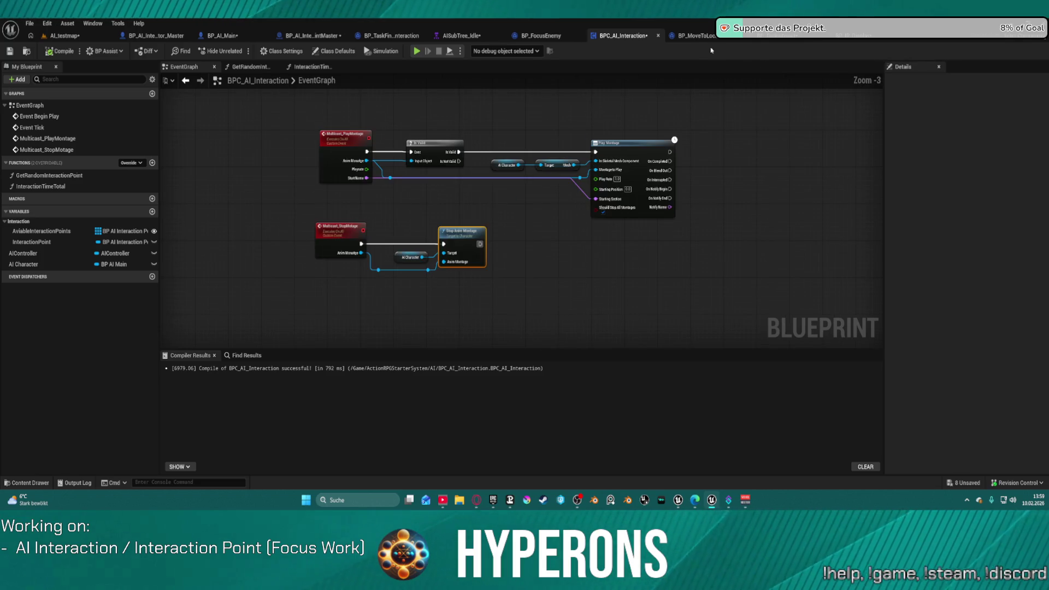
pyautogui.click(693, 35)
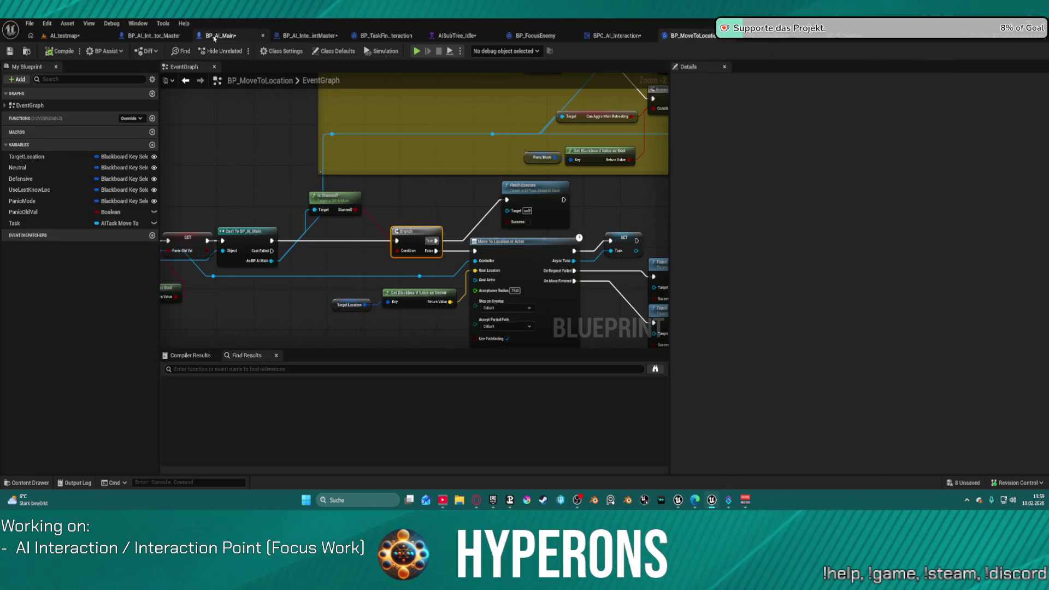
pyautogui.click(214, 36)
pyautogui.click(121, 36)
pyautogui.click(64, 35)
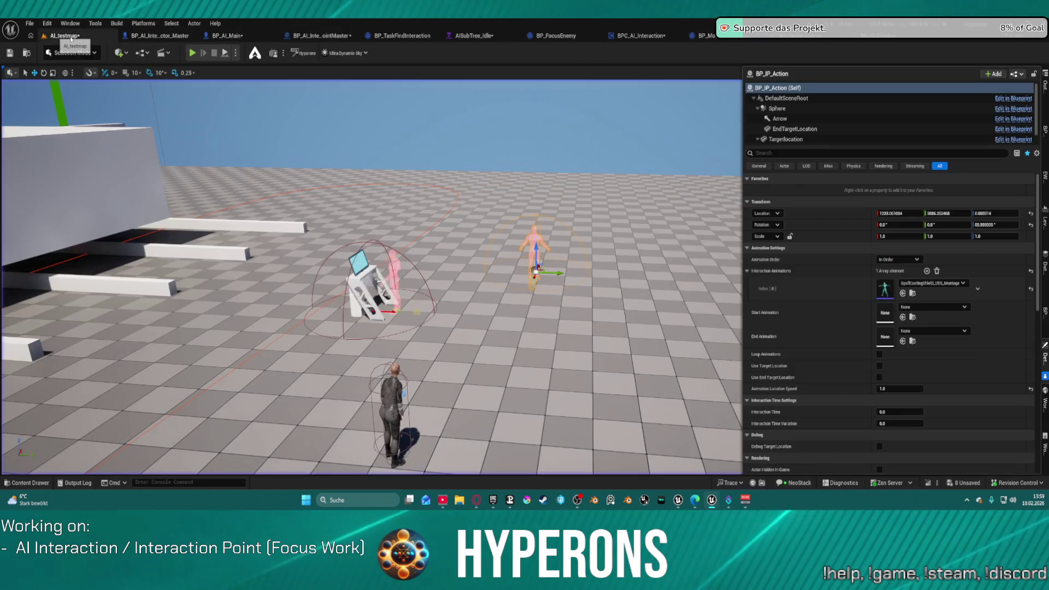
# Copy SpellCastingShield_UE5_Montage from Index [0] into Start and End Animation, then play-test
pyautogui.keyDown('shift'); pyautogui.rightClick(850, 297); pyautogui.keyUp('shift')
pyautogui.keyDown('shift'); pyautogui.click(844, 314); pyautogui.keyUp('shift')
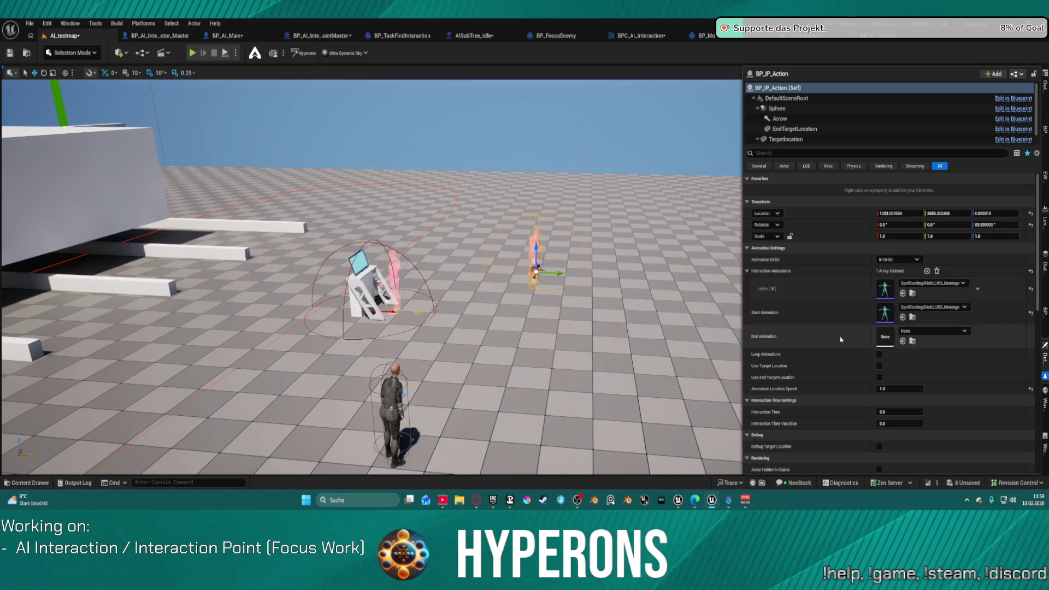
pyautogui.keyDown('shift'); pyautogui.click(840, 339); pyautogui.keyUp('shift')
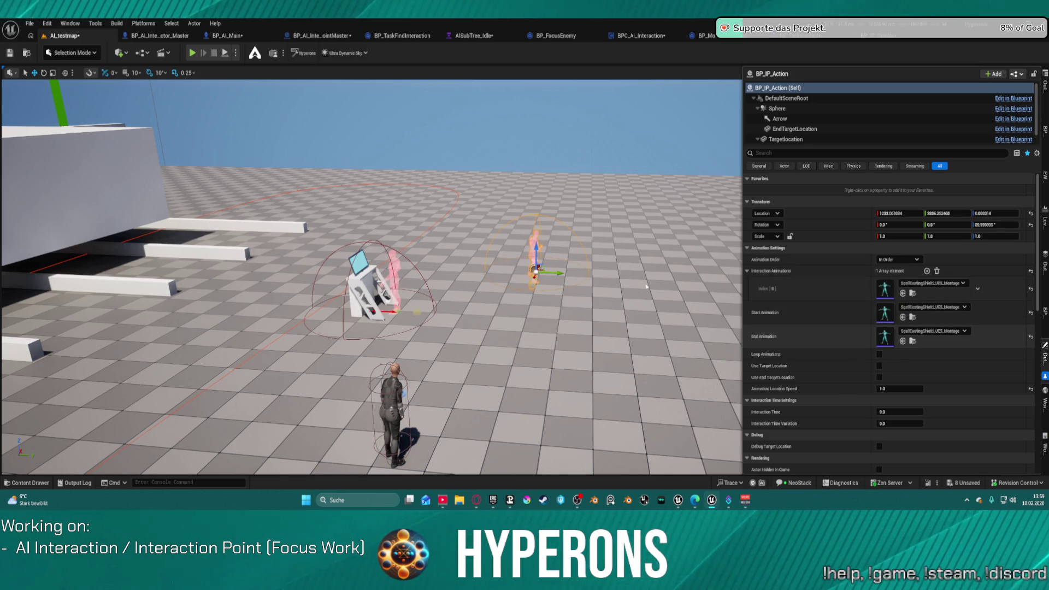
pyautogui.click(225, 55)
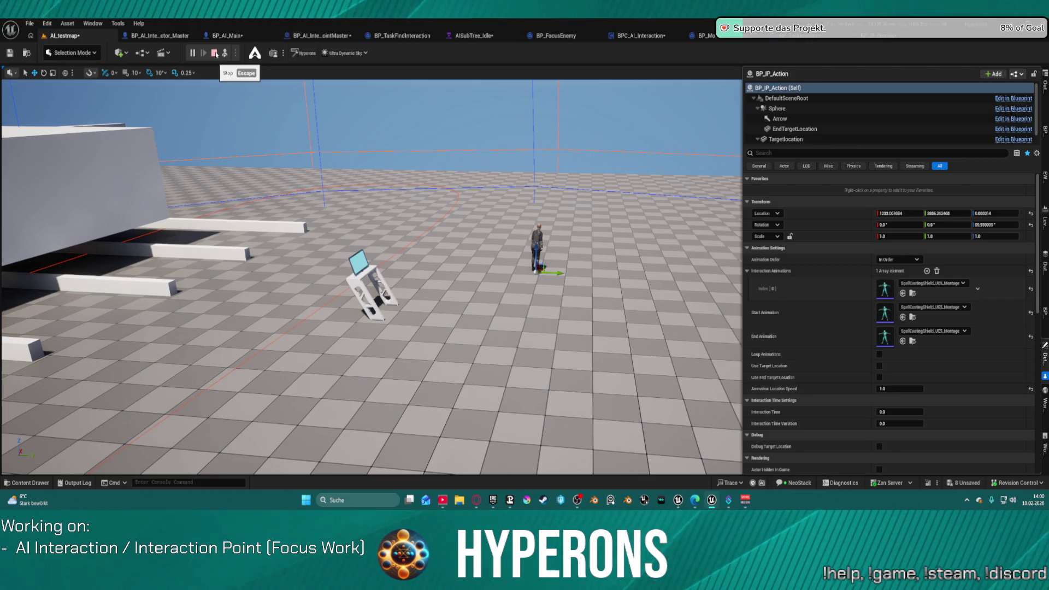
# Stop the play test and set Index [0] to Stun_START_Montage_UE5
pyautogui.click(216, 54)
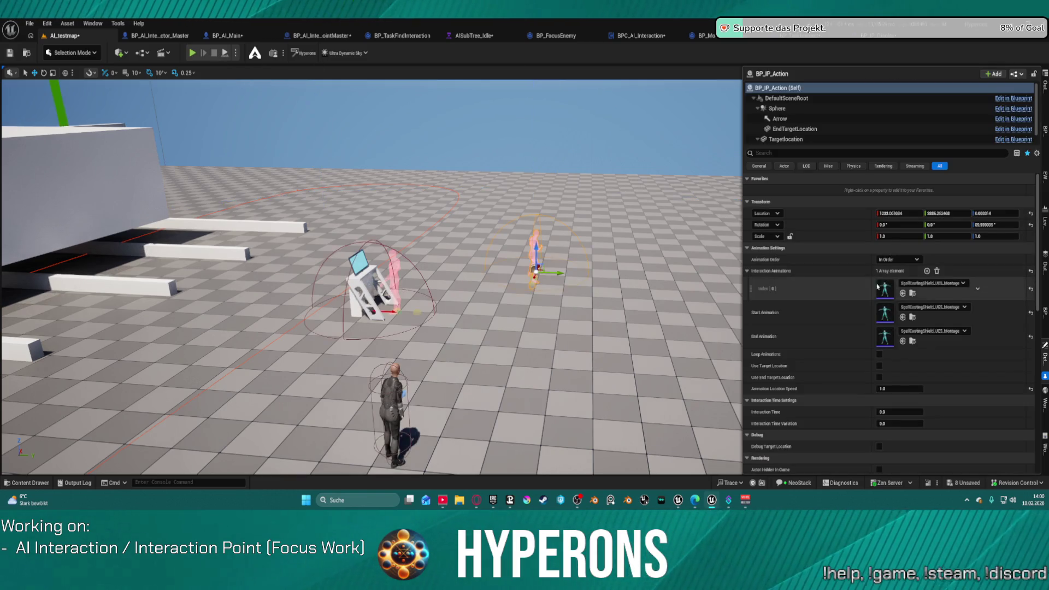
pyautogui.click(931, 283)
pyautogui.scroll(-2, 935, 255)
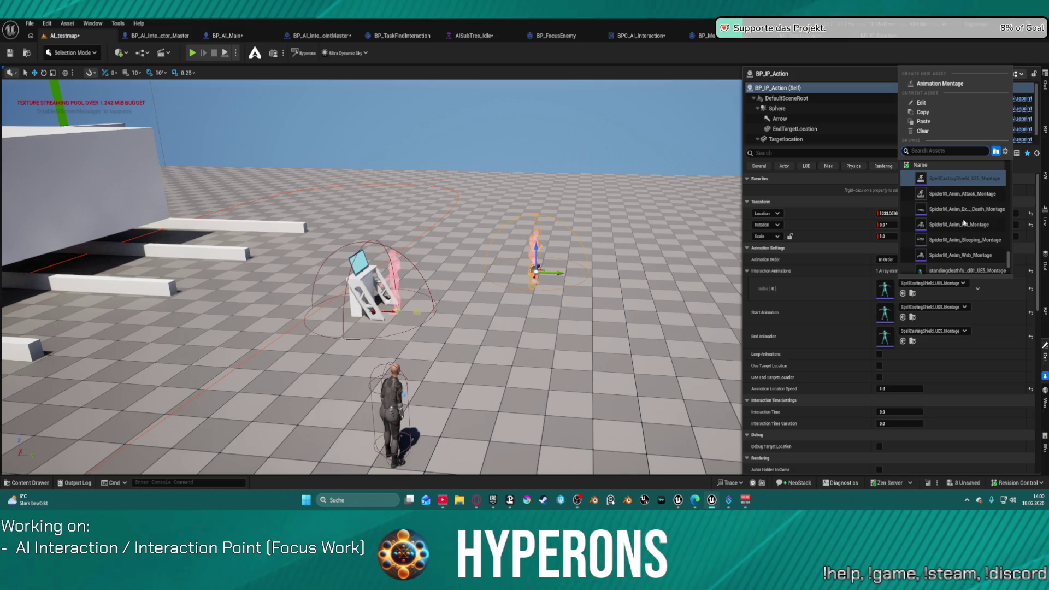
pyautogui.scroll(-2, 964, 222)
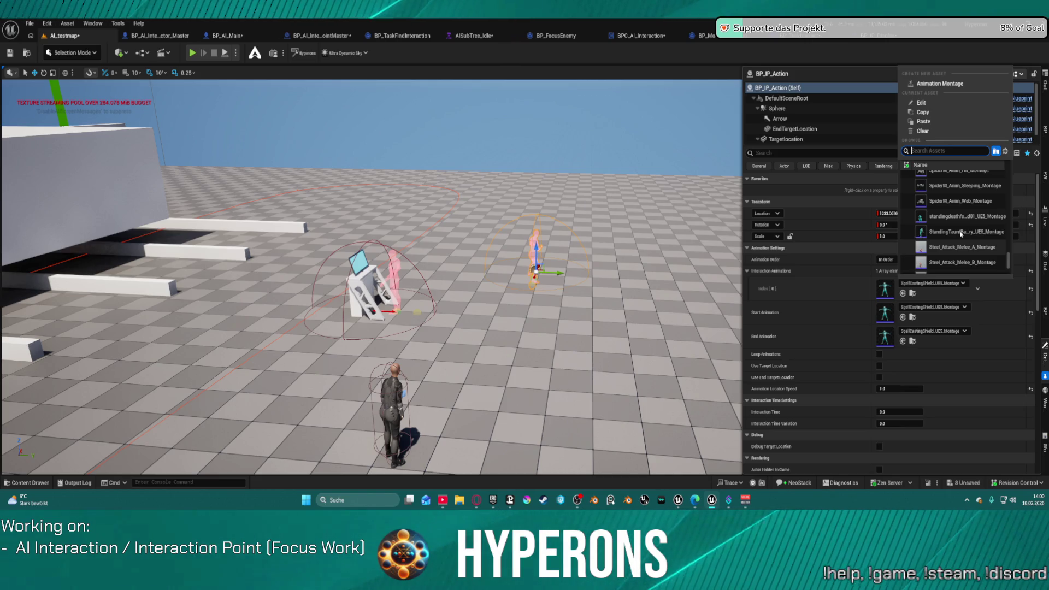
pyautogui.scroll(-2, 959, 232)
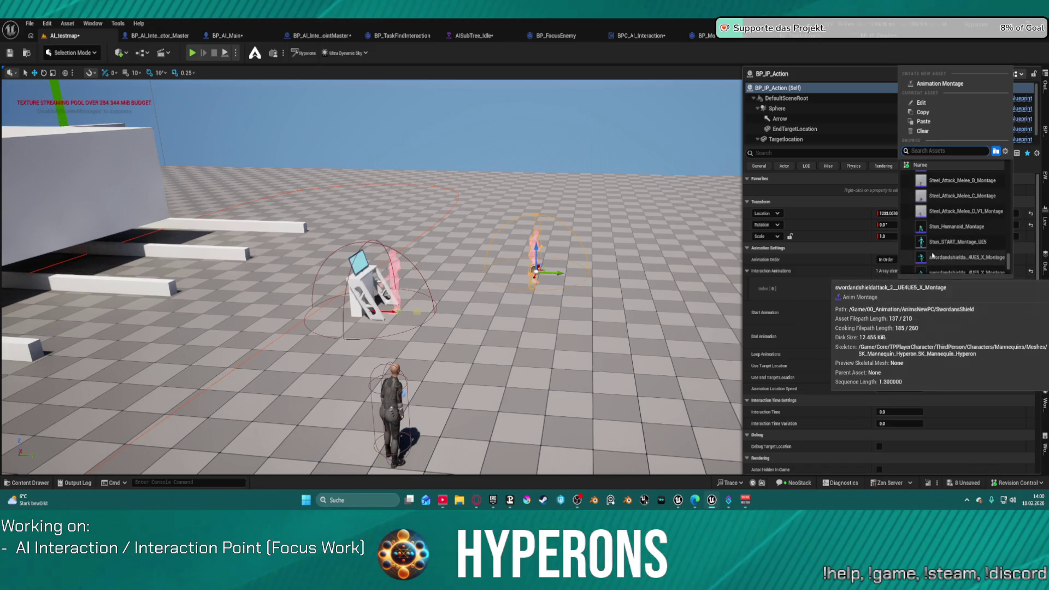
pyautogui.scroll(-1, 929, 252)
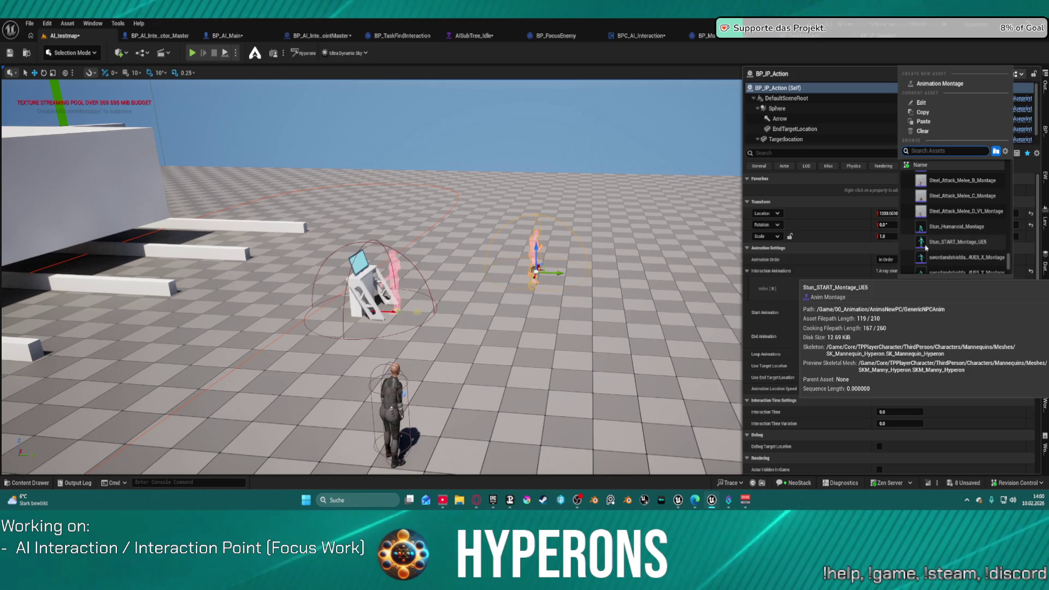
pyautogui.click(926, 247)
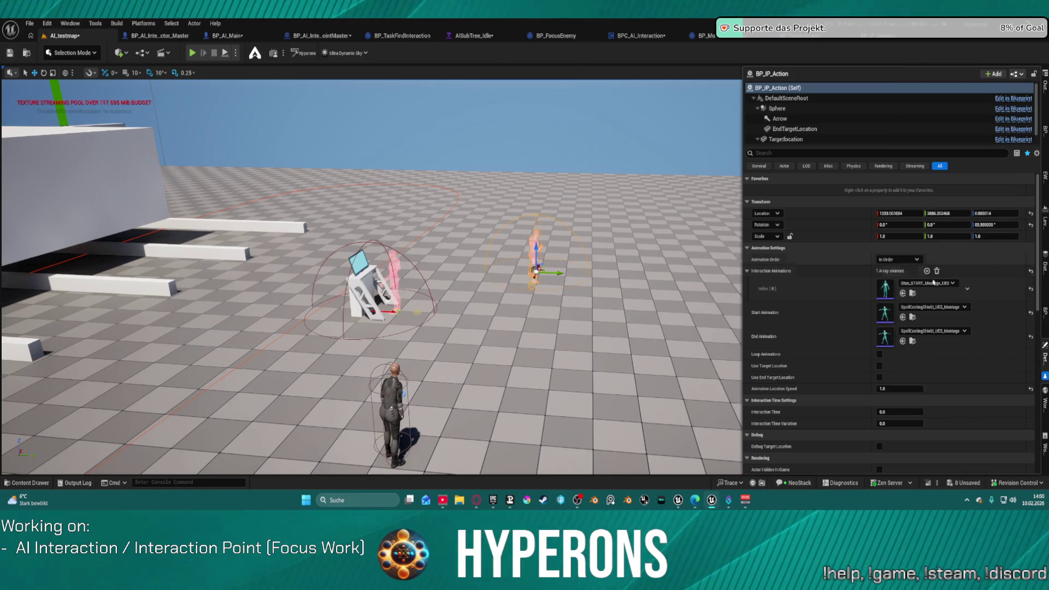
# Set Start Animation to Stun_Humanoid_Montage via a 'stun' search and paste it into End Animation
pyautogui.click(919, 307)
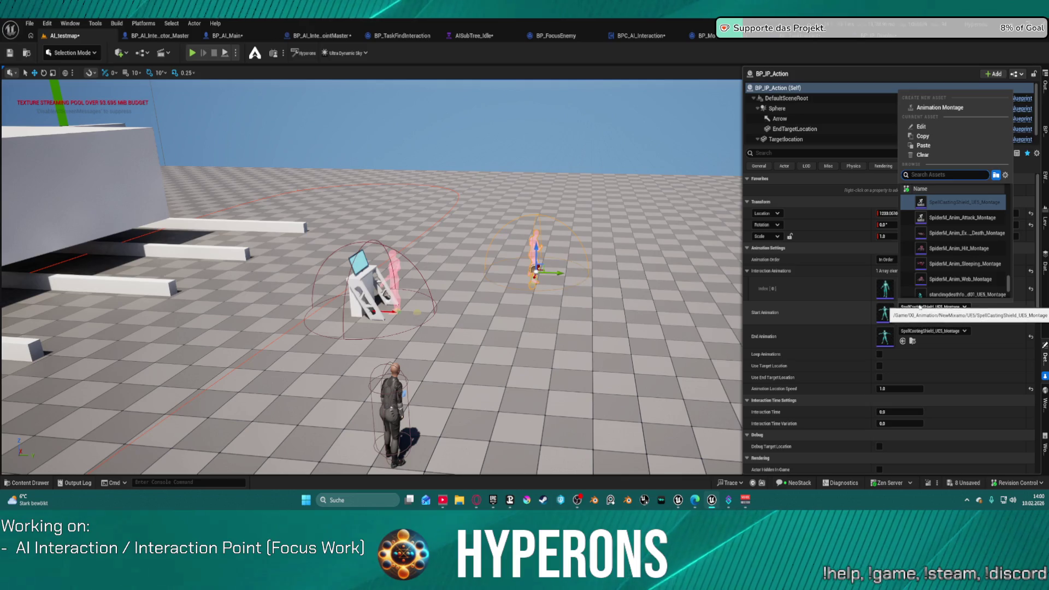
pyautogui.write('st')
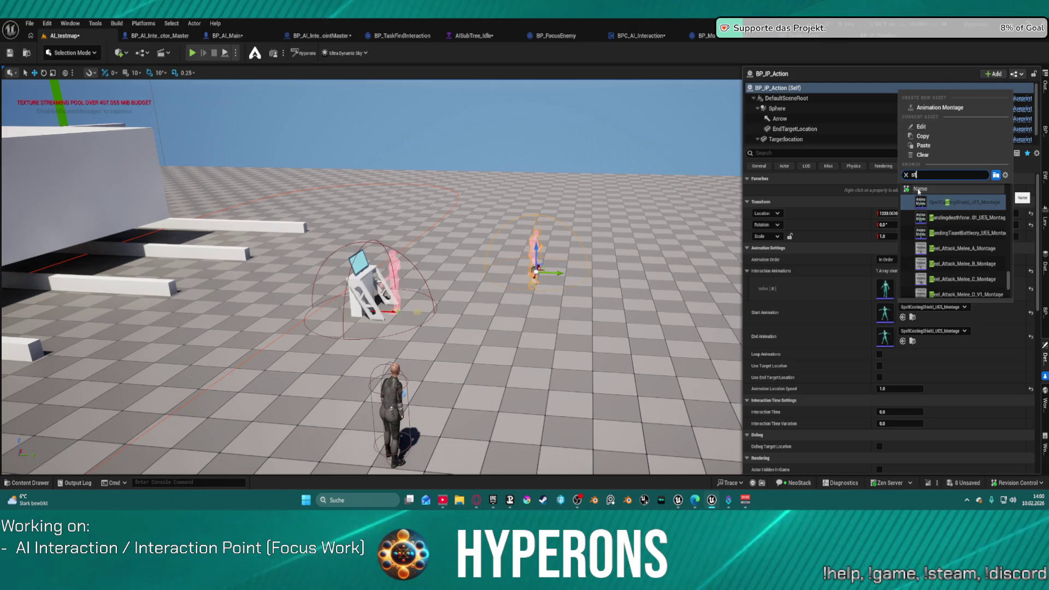
pyautogui.write('un')
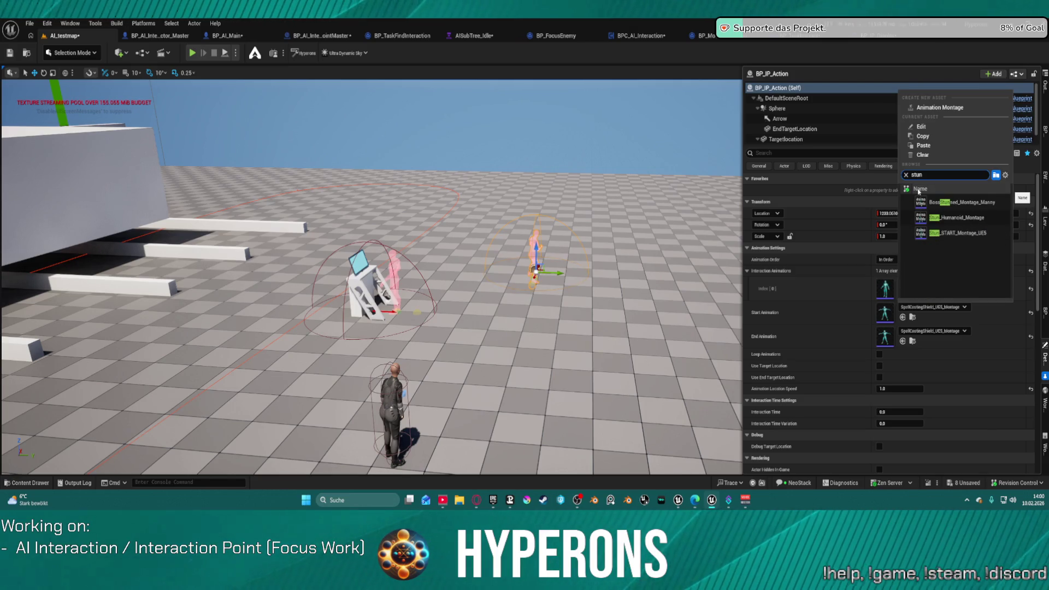
pyautogui.click(952, 218)
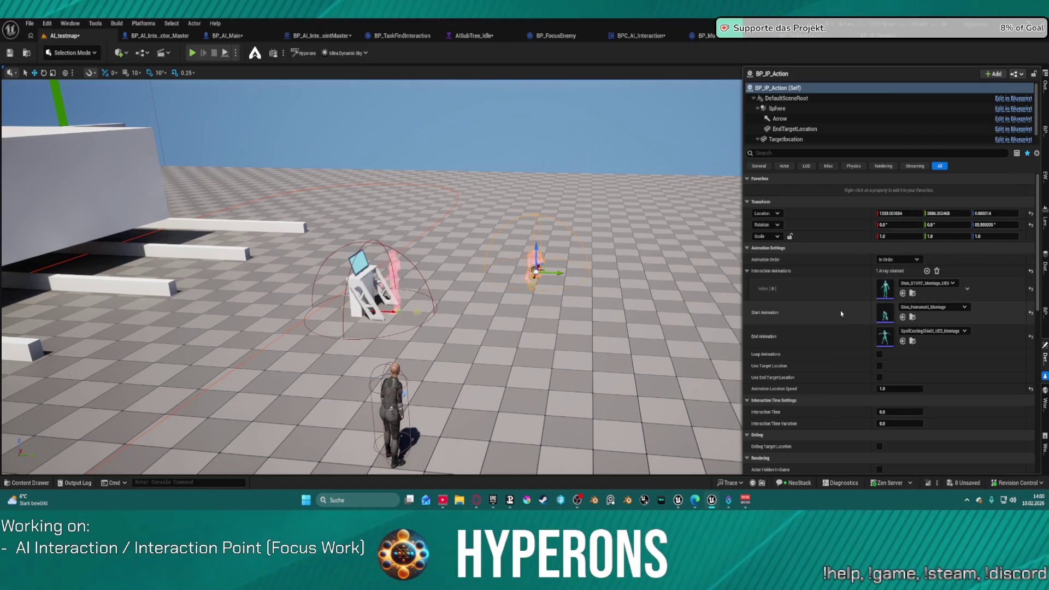
pyautogui.hotkey('ctrl', 'v')
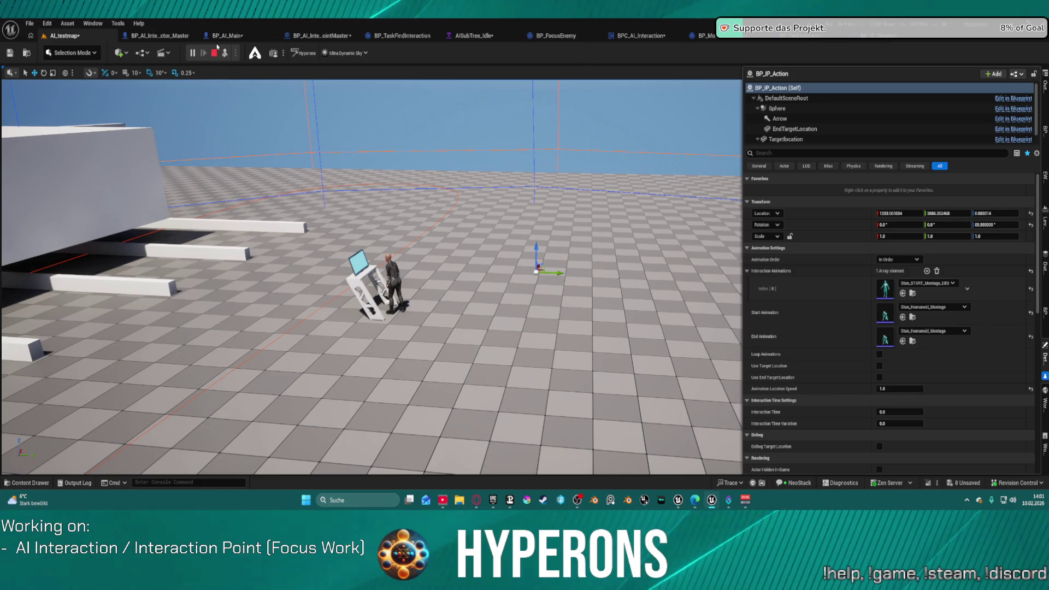
# Stop the session, run another play test of the Stun montages, then end it
pyautogui.click(214, 56)
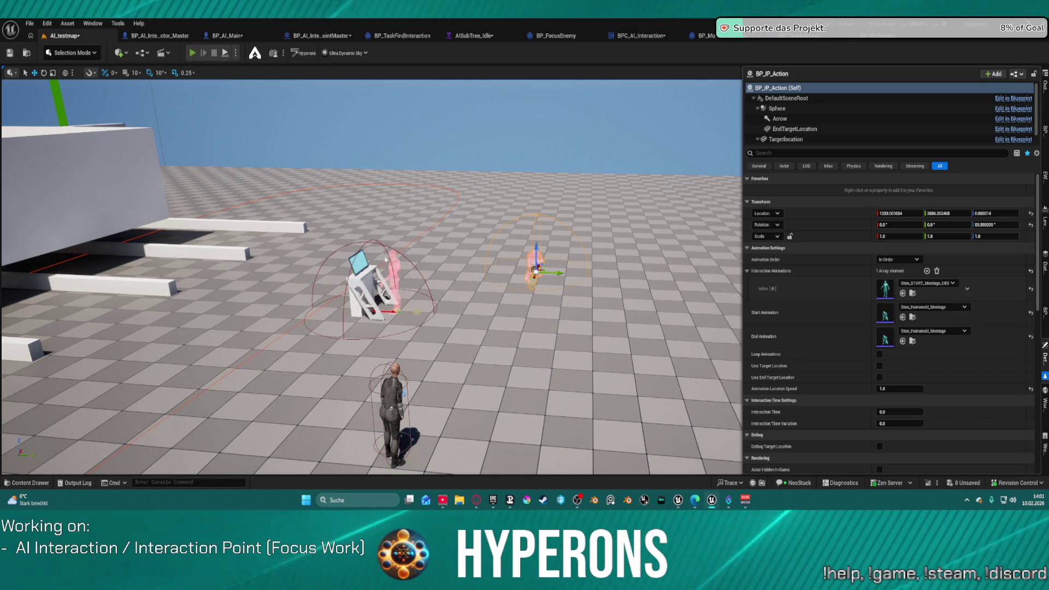
pyautogui.click(192, 53)
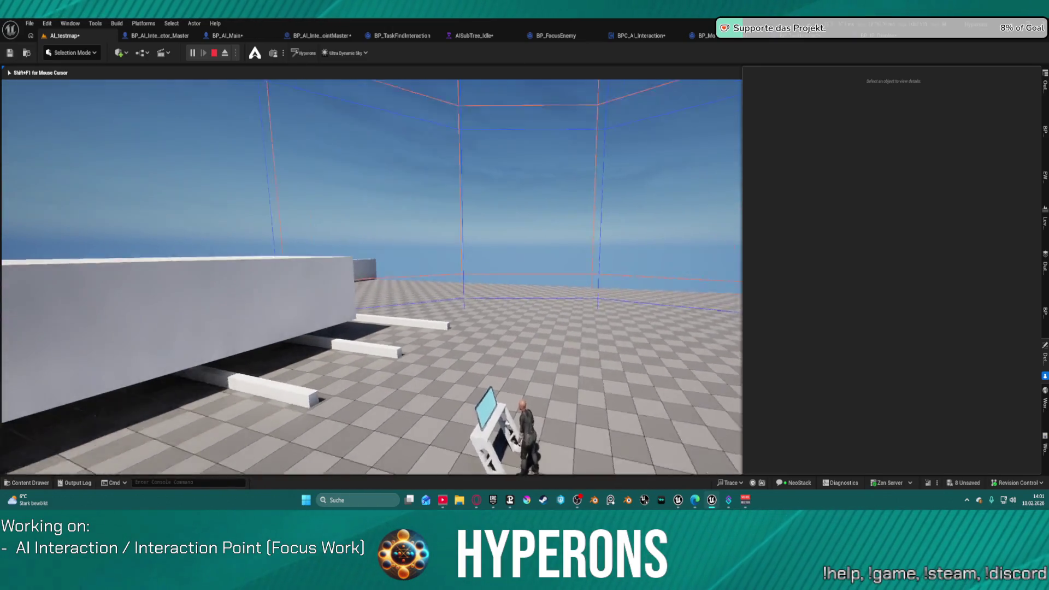
pyautogui.press('Escape')
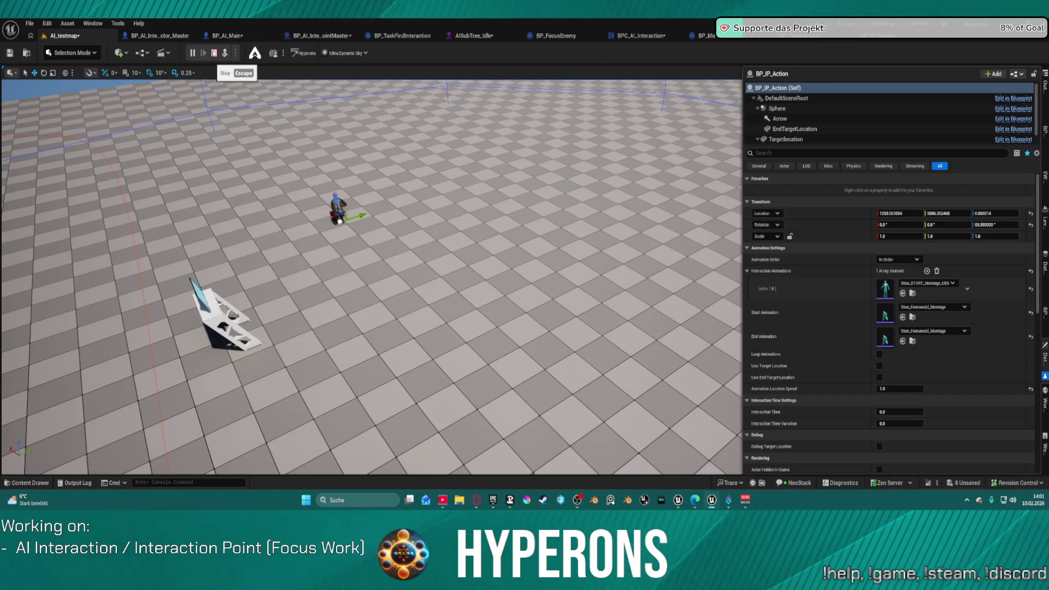
pyautogui.click(214, 53)
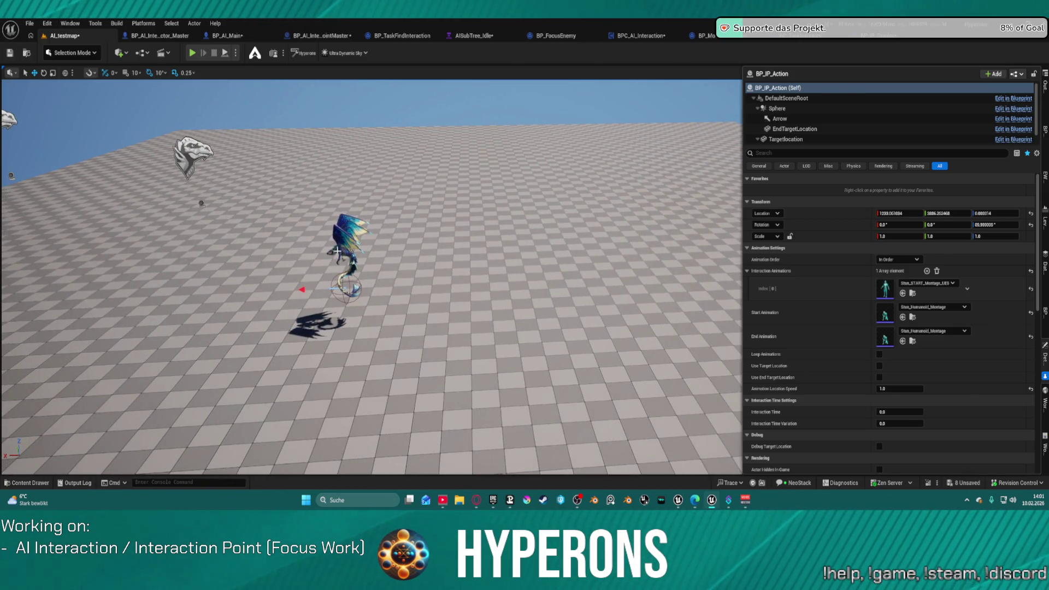
# Select the dragon BP_AI_Wyrm2 and tick Is AIActive in its Details settings
pyautogui.click(337, 251)
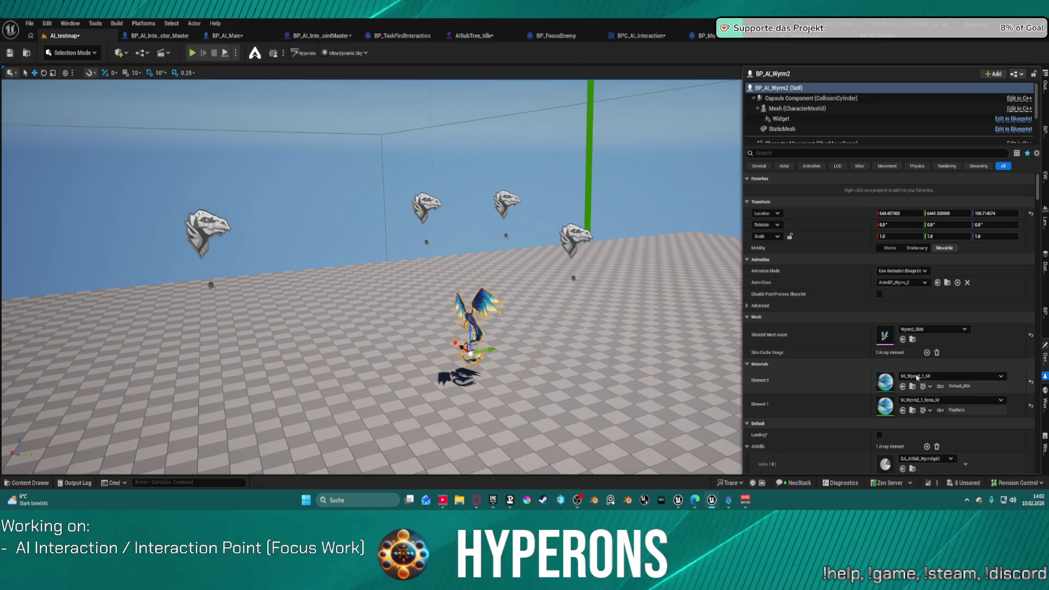
pyautogui.scroll(-3, 886, 397)
pyautogui.scroll(-6, 887, 402)
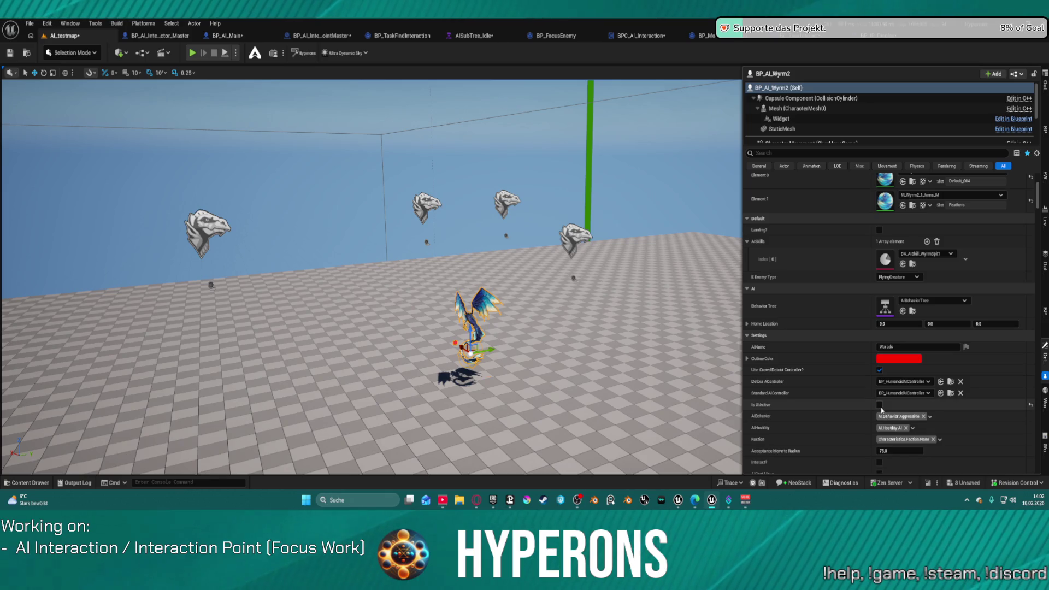
pyautogui.click(880, 405)
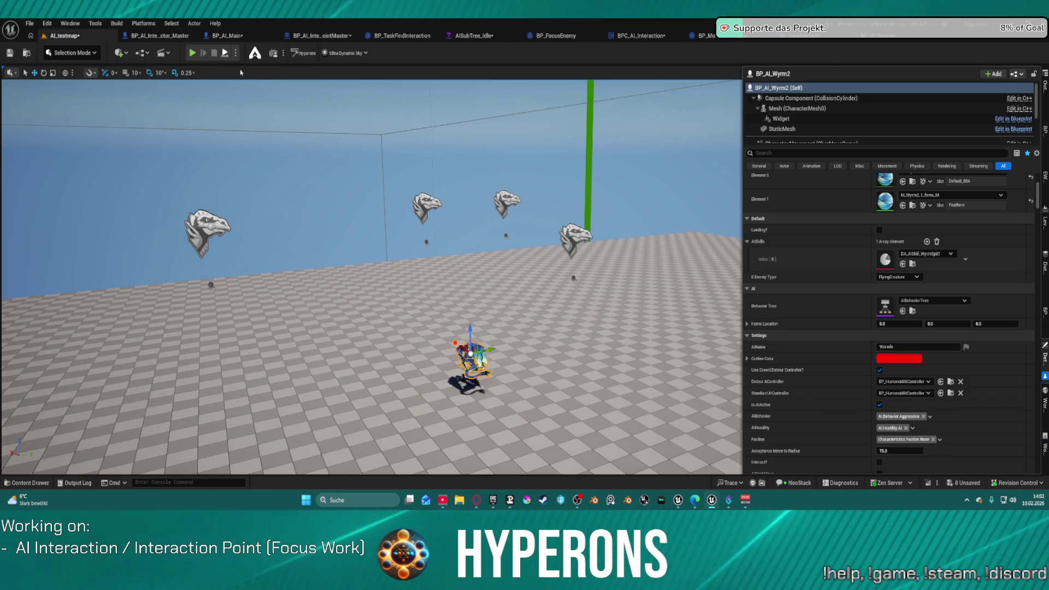
# Simulate the AI_testmap level with Alt+S to watch the active dragon
pyautogui.hotkey('alt', 's')
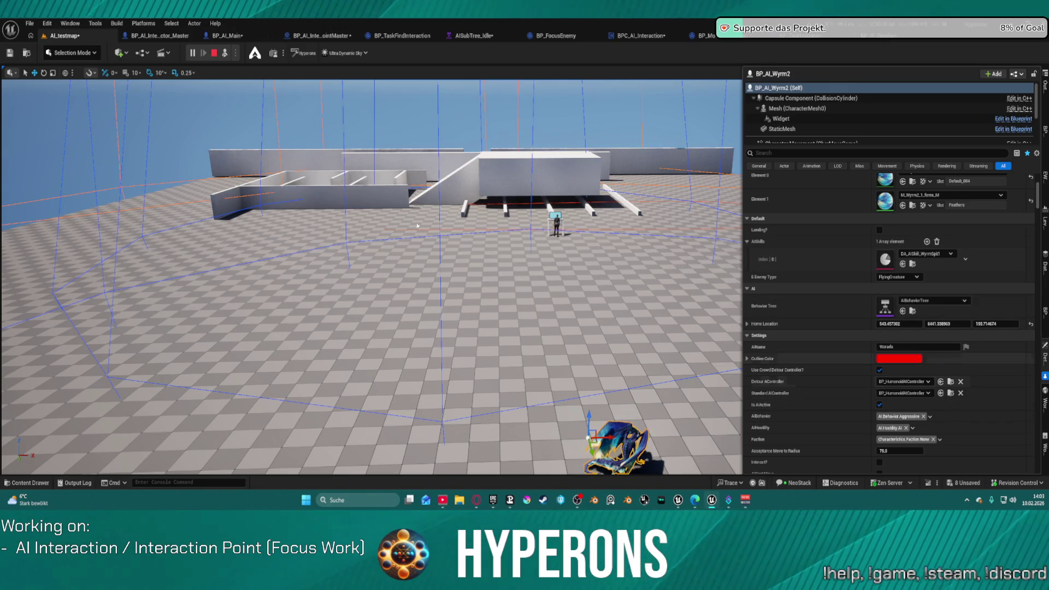
# Stop the simulation and untick Is AIActive on BP_AI_Wyrm2
pyautogui.click(216, 54)
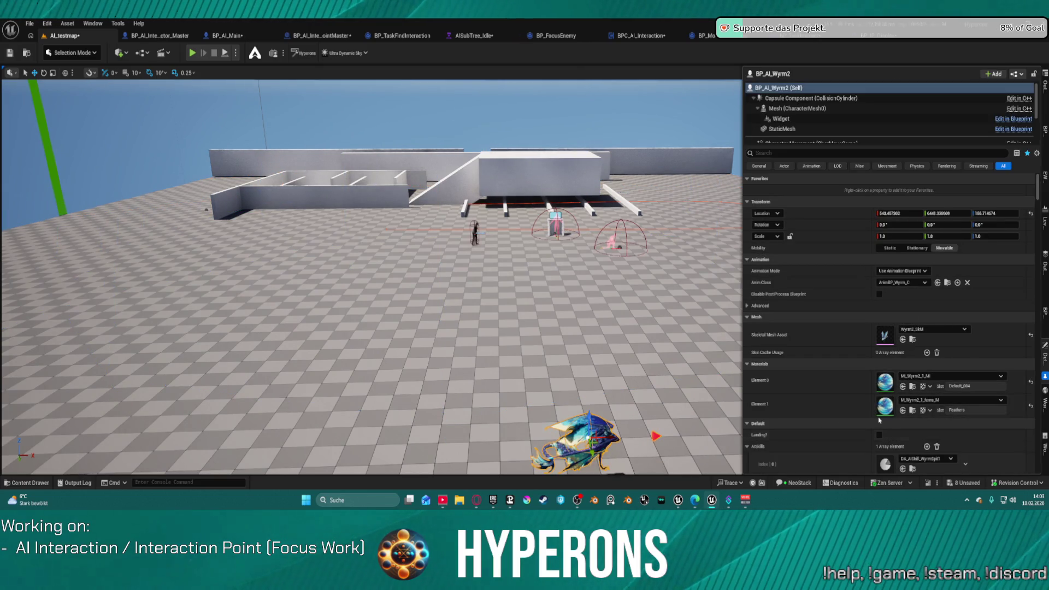
pyautogui.scroll(-2, 879, 417)
pyautogui.scroll(-5, 879, 417)
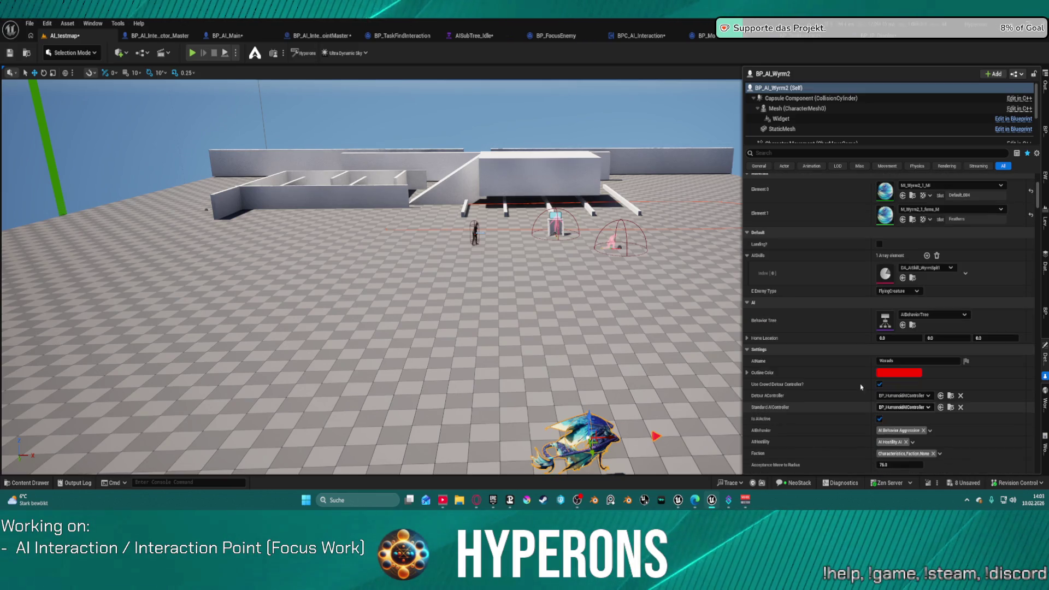
pyautogui.click(880, 418)
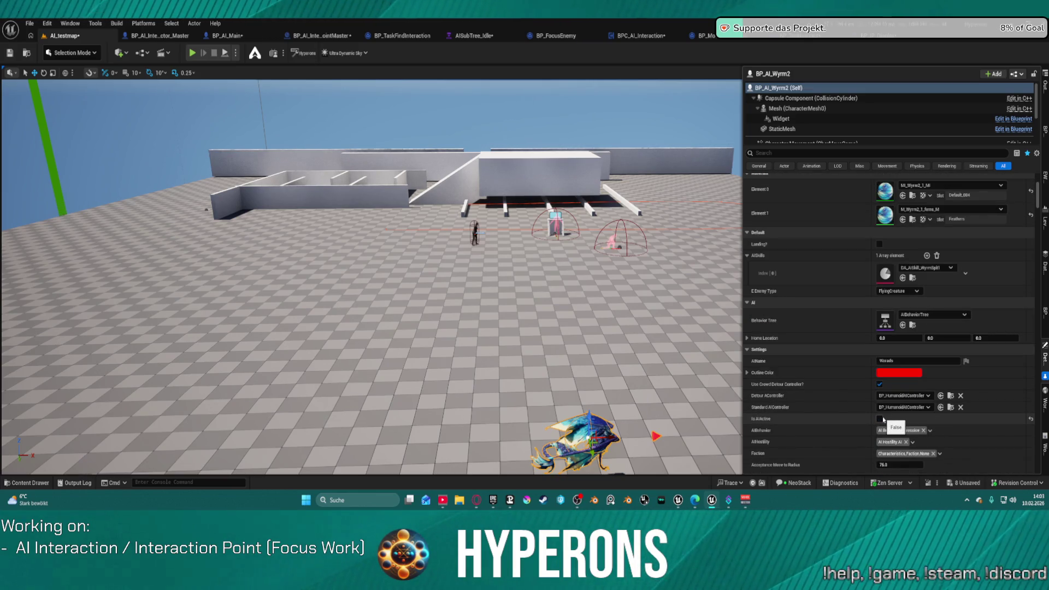
# Fly the viewport camera to frame the desk, interaction points and pink figures
pyautogui.press('w')
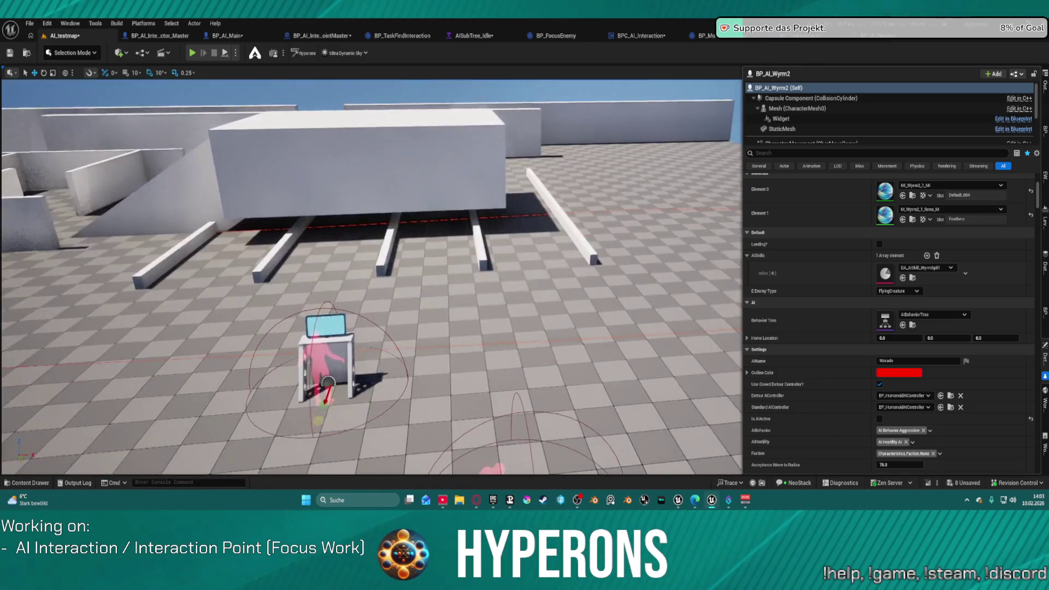
pyautogui.press('s')
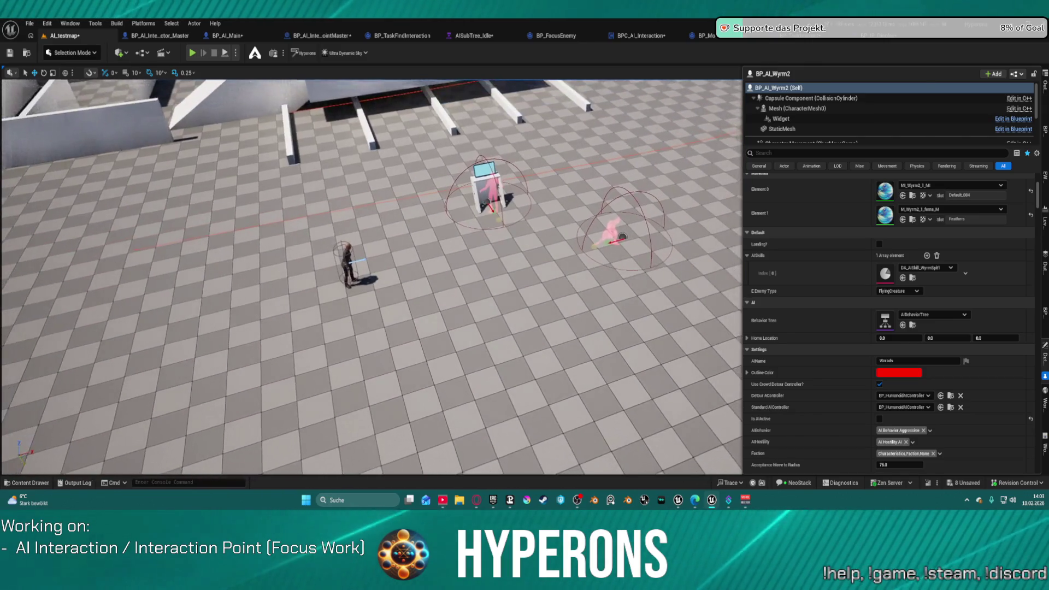
pyautogui.press('w')
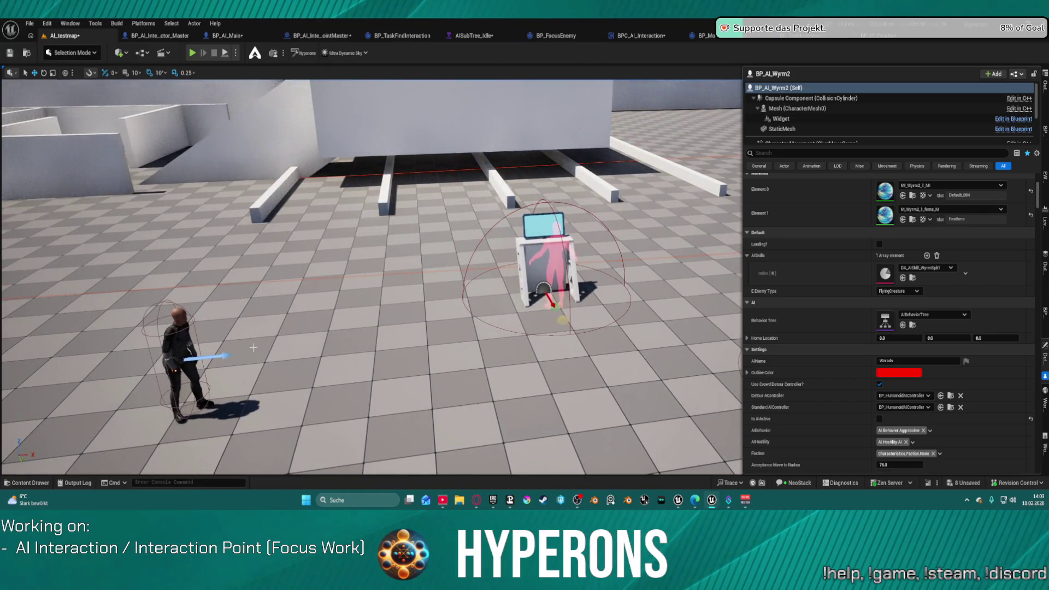
pyautogui.press('s')
pyautogui.press('w')
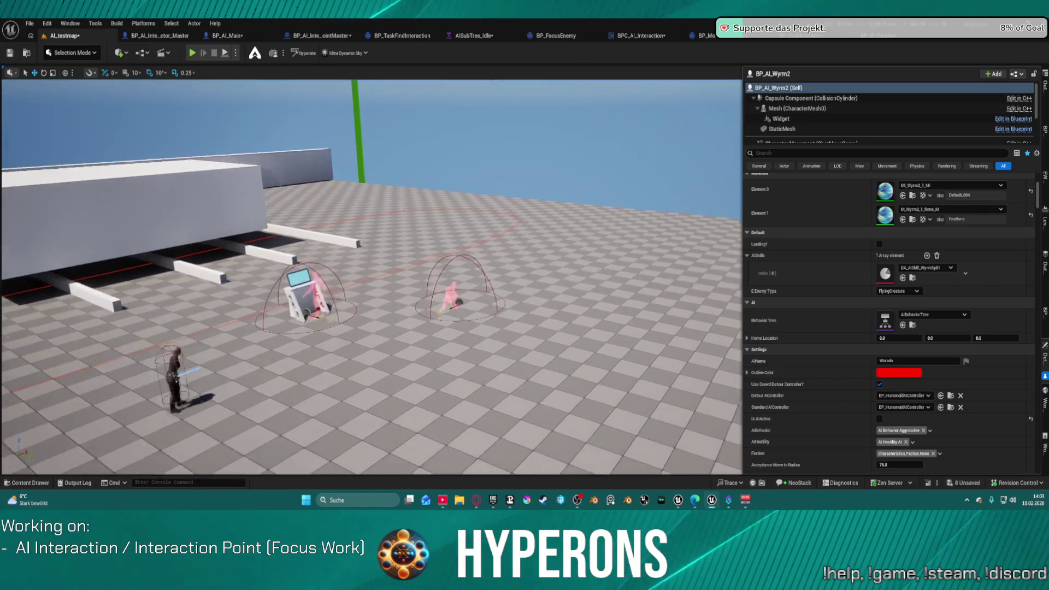
pyautogui.press('s')
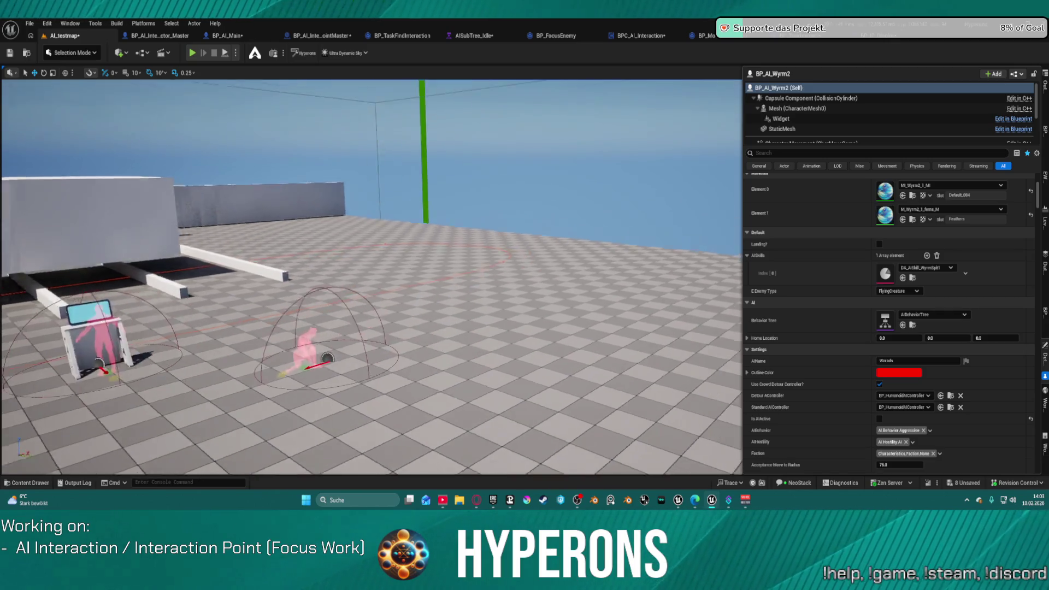
pyautogui.press('w')
pyautogui.press('s')
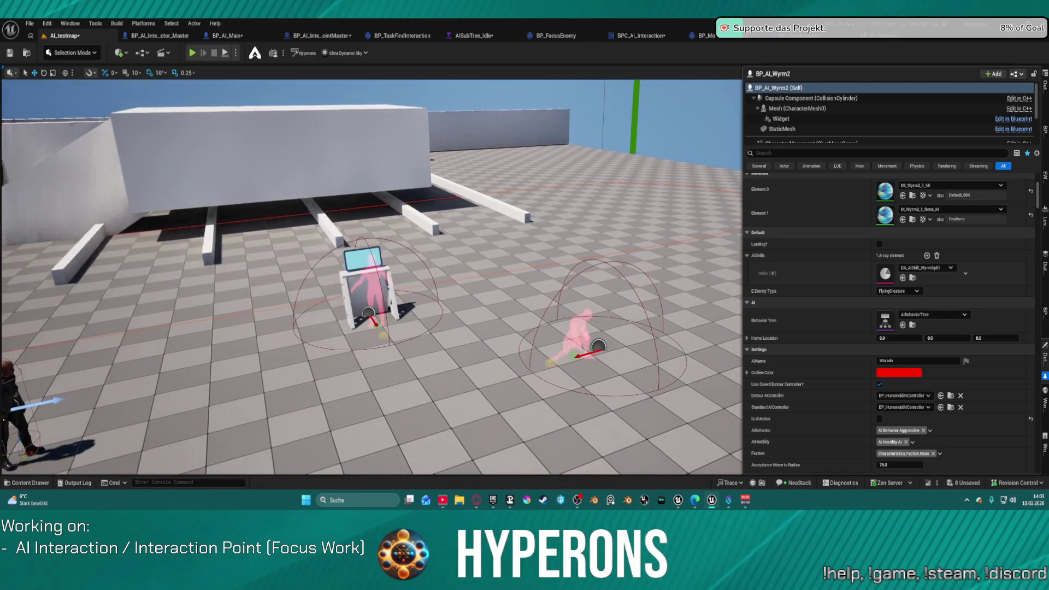
pyautogui.press('d')
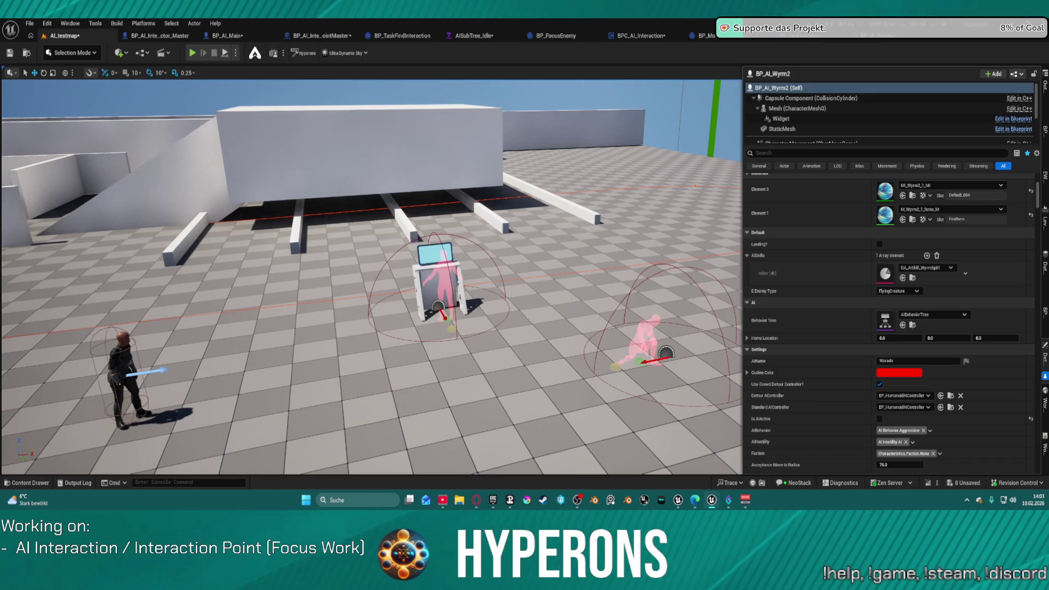
# Select BP_IP_Action and bring up the Content Drawer over the viewport
pyautogui.click(732, 294)
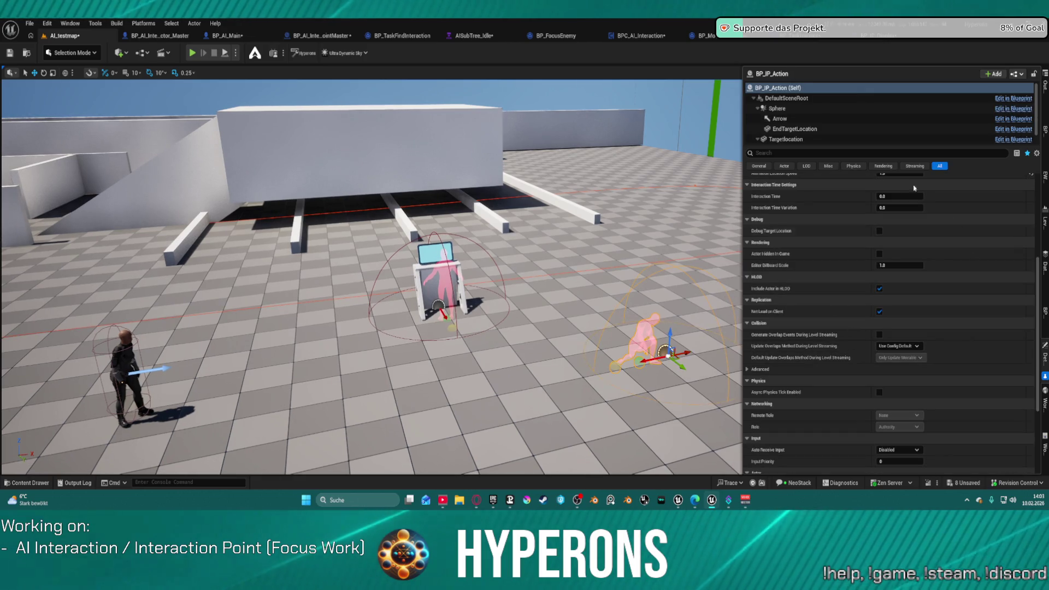
pyautogui.hotkey('ctrl', 'space')
pyautogui.hotkey('ctrl', 'space')
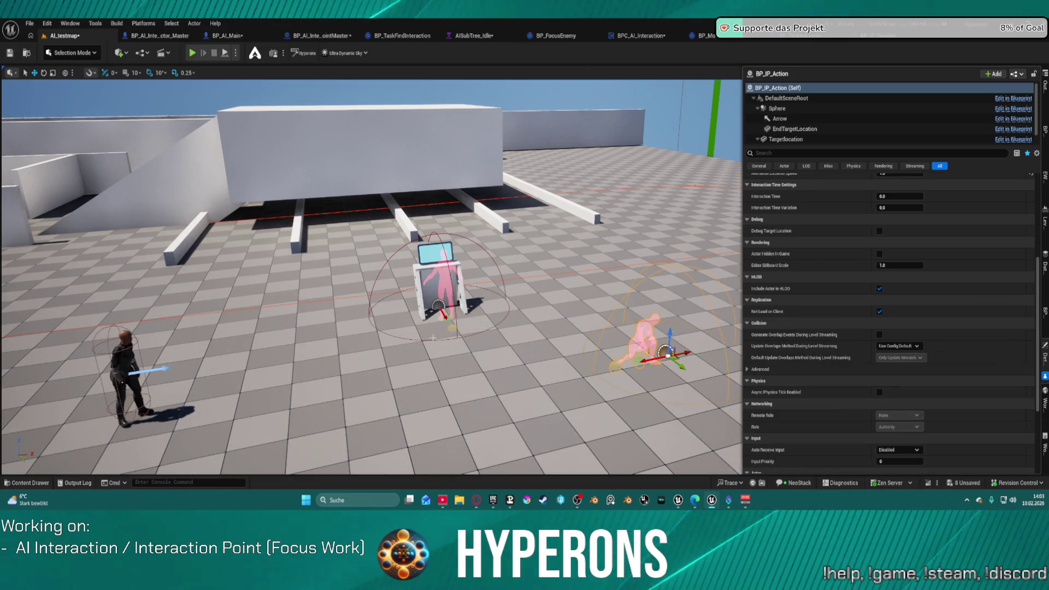
pyautogui.hotkey('ctrl', 'space')
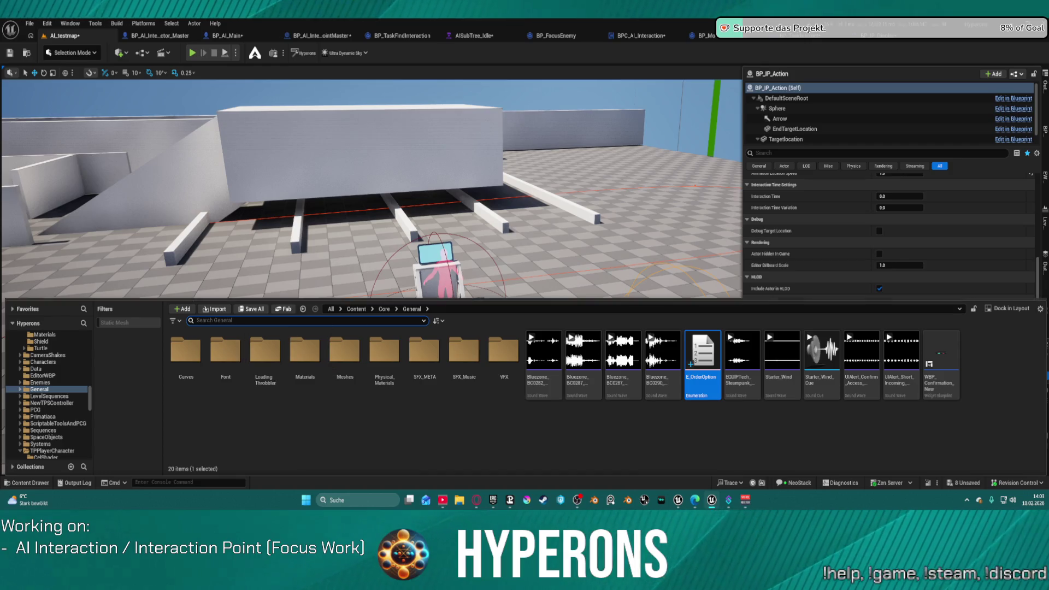
pyautogui.hotkey('ctrl', 'space')
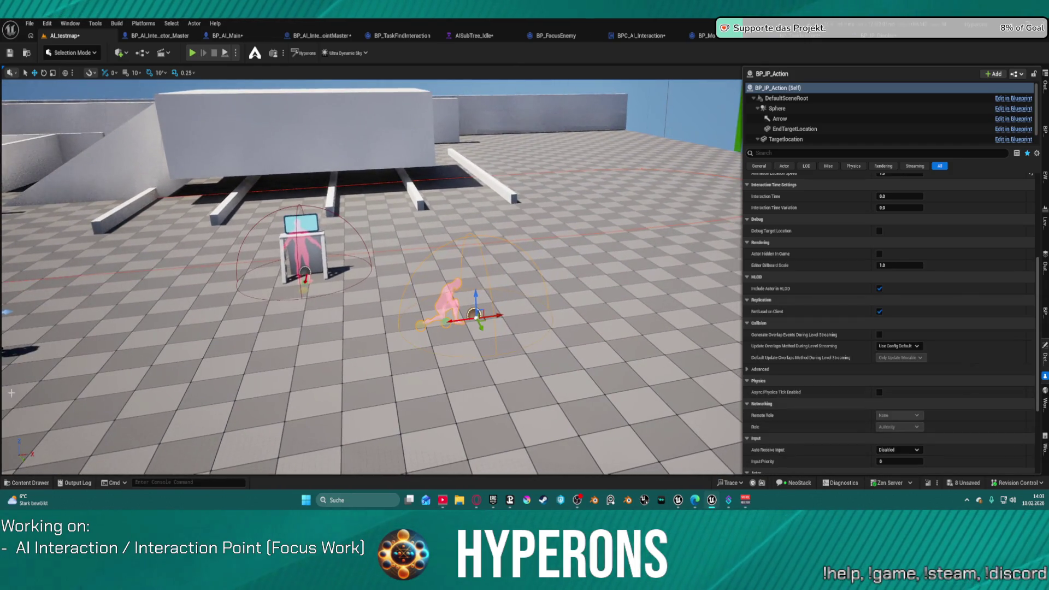
pyautogui.hotkey('ctrl', 'space')
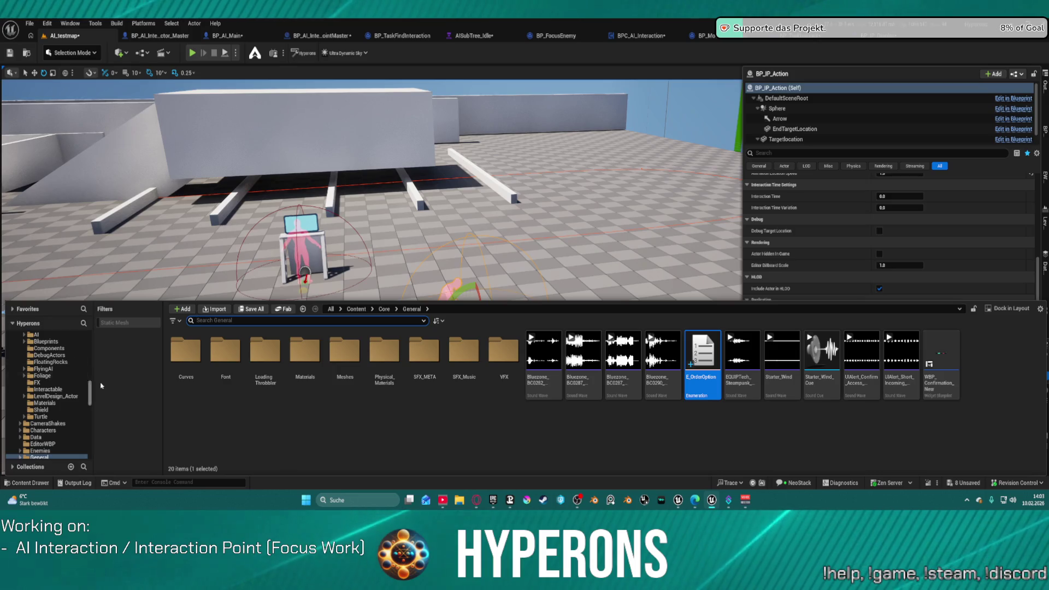
pyautogui.moveTo(88, 390); pyautogui.dragTo(98, 321)
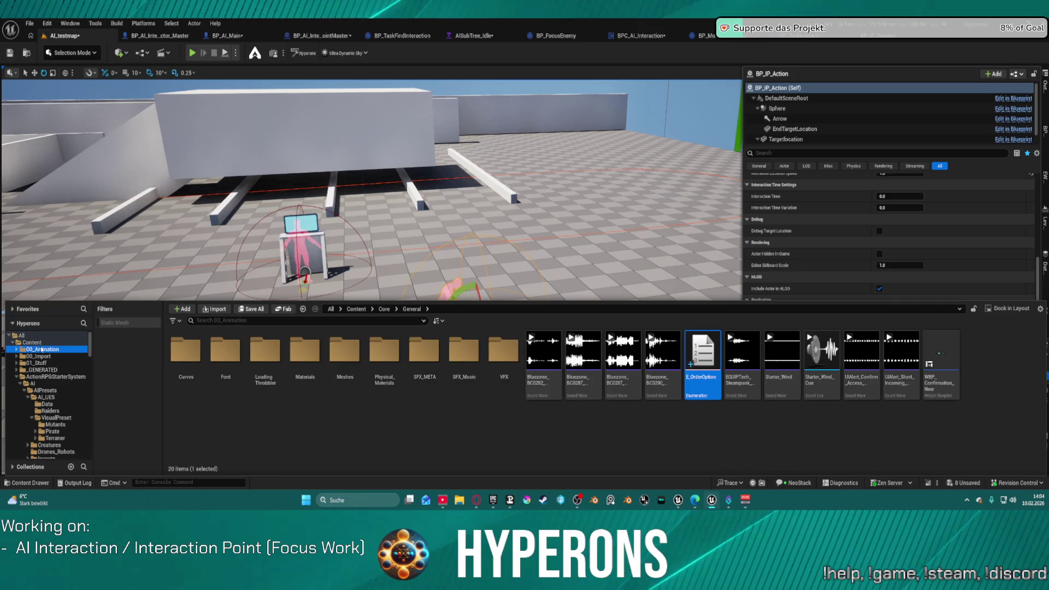
# Browse 00_Animation > AnimsNewPC > Working to show its 26 animation sequences
pyautogui.click(42, 350)
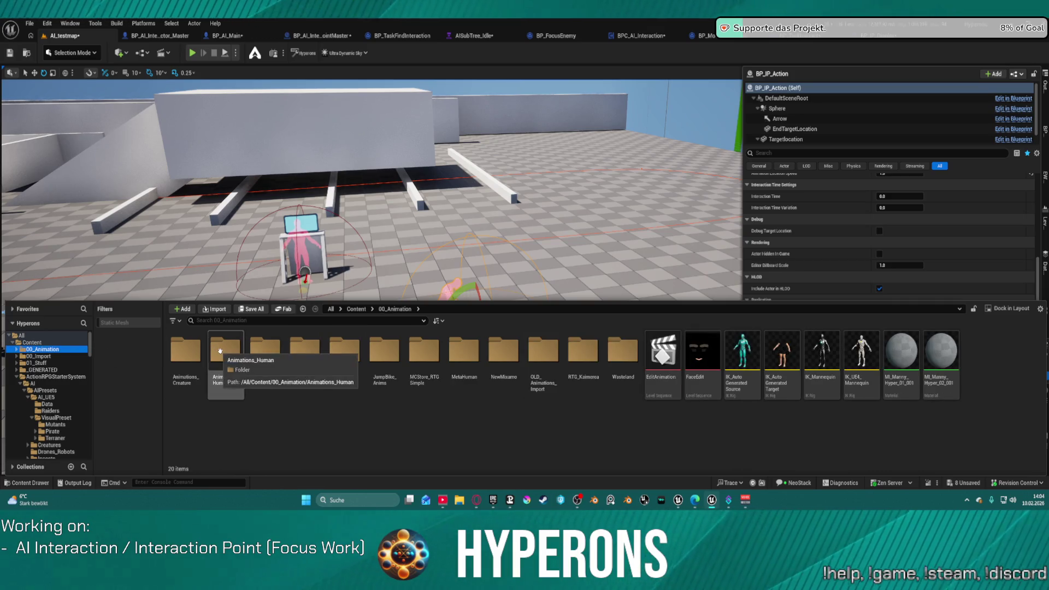
pyautogui.doubleClick(220, 350)
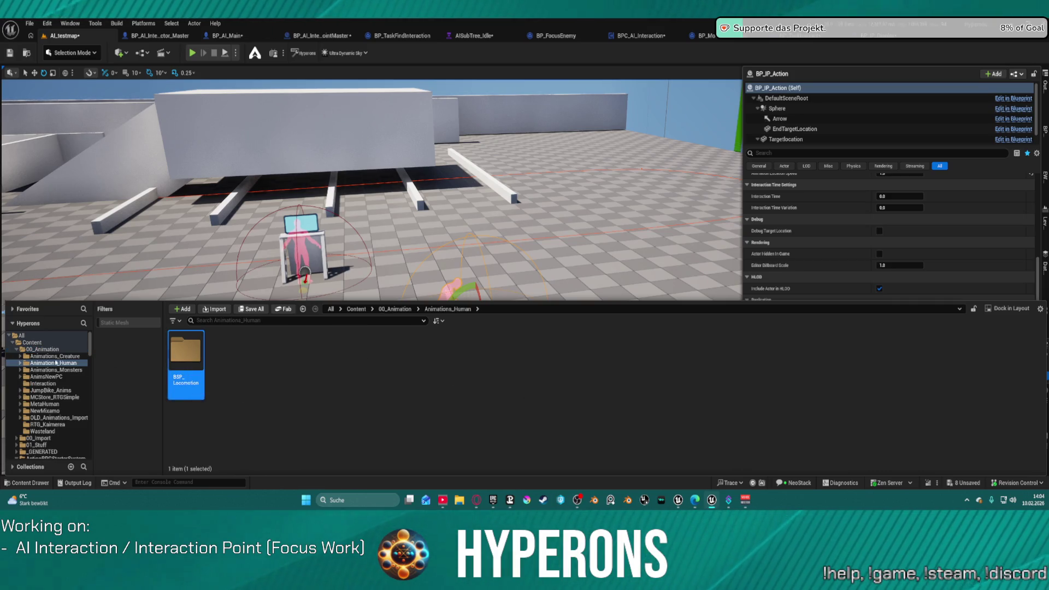
pyautogui.click(20, 363)
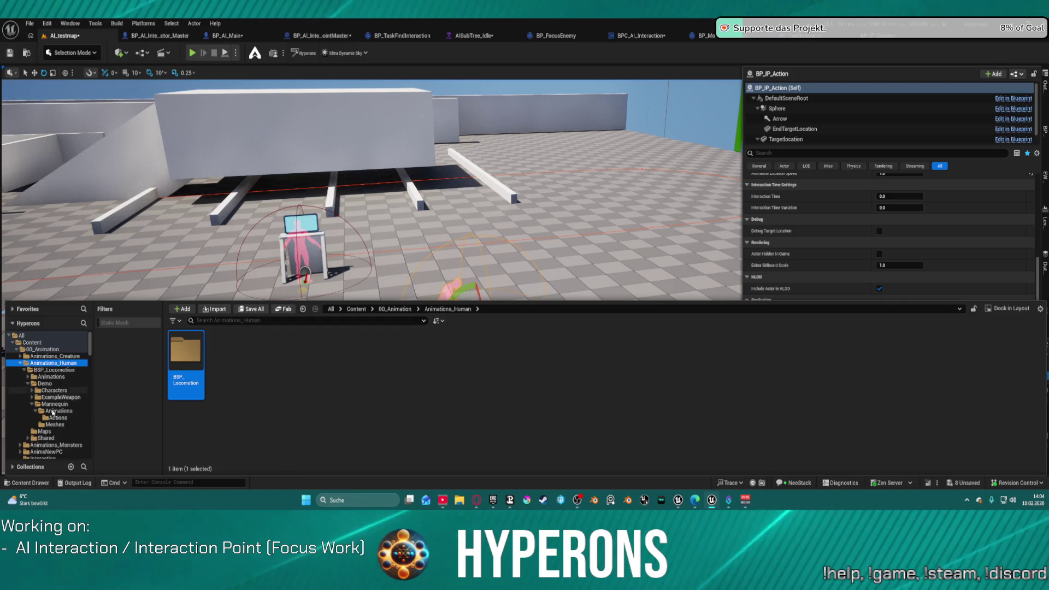
pyautogui.scroll(-3, 74, 426)
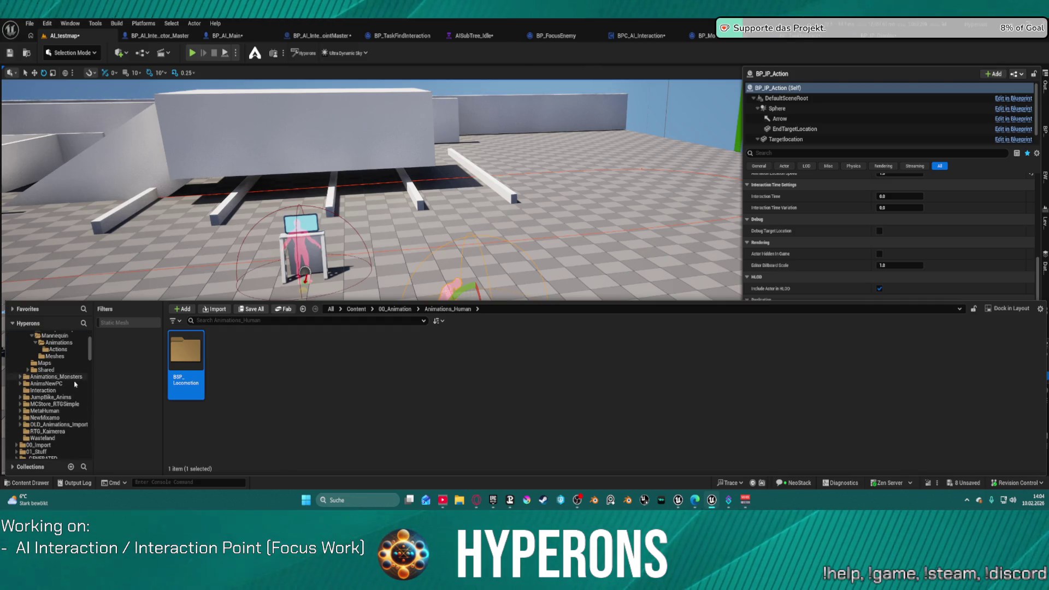
pyautogui.click(47, 383)
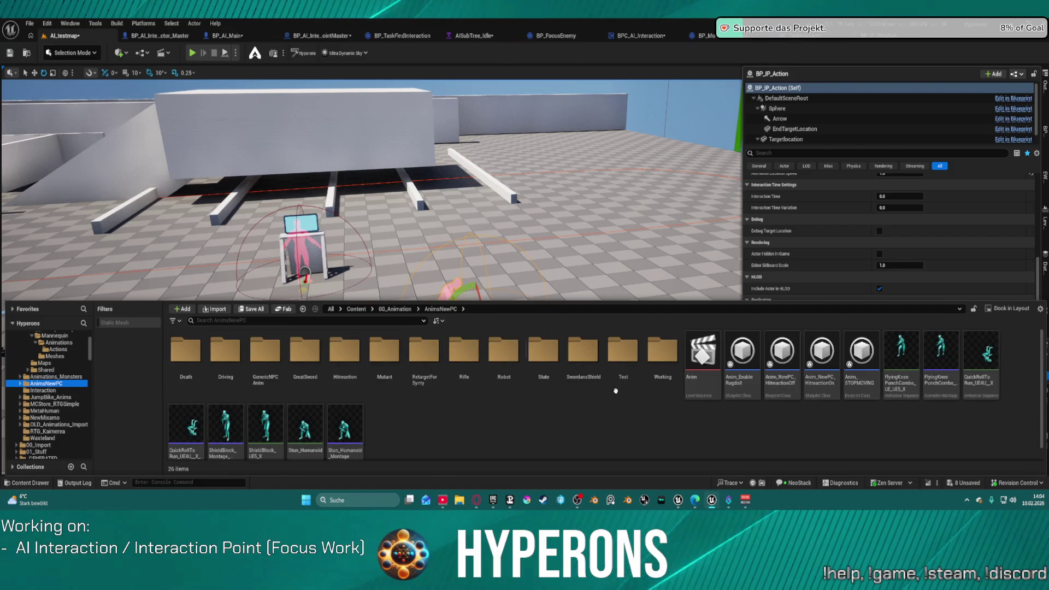
pyautogui.doubleClick(658, 354)
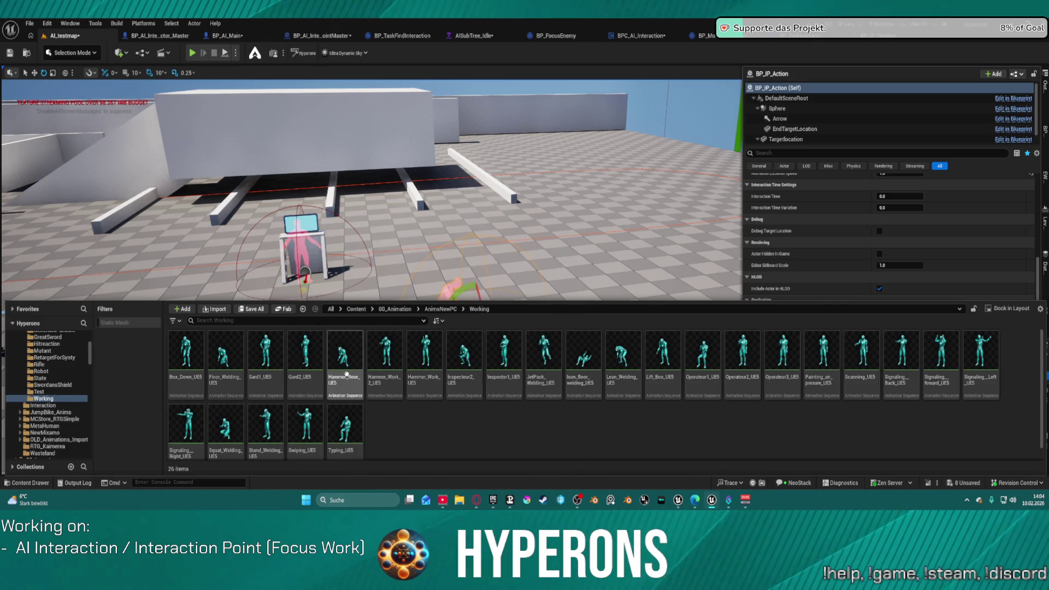
pyautogui.moveTo(356, 377)
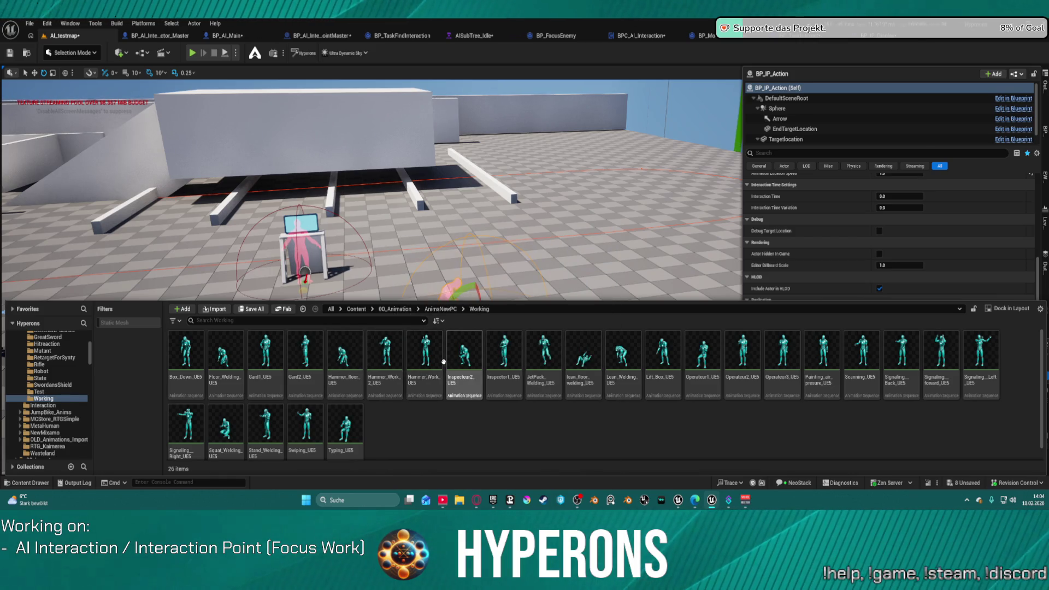
# Create an AnimMontage from all 26 selected Working sequences
pyautogui.click(183, 373)
pyautogui.keyDown('shift'); pyautogui.click(360, 431); pyautogui.keyUp('shift')
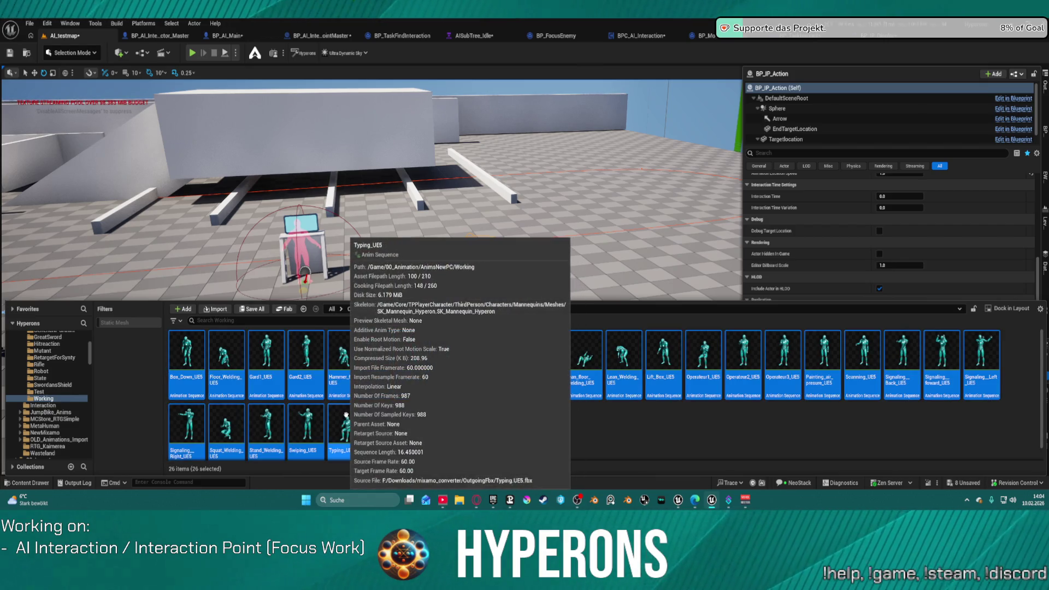
pyautogui.rightClick(360, 432)
pyautogui.moveTo(437, 123)
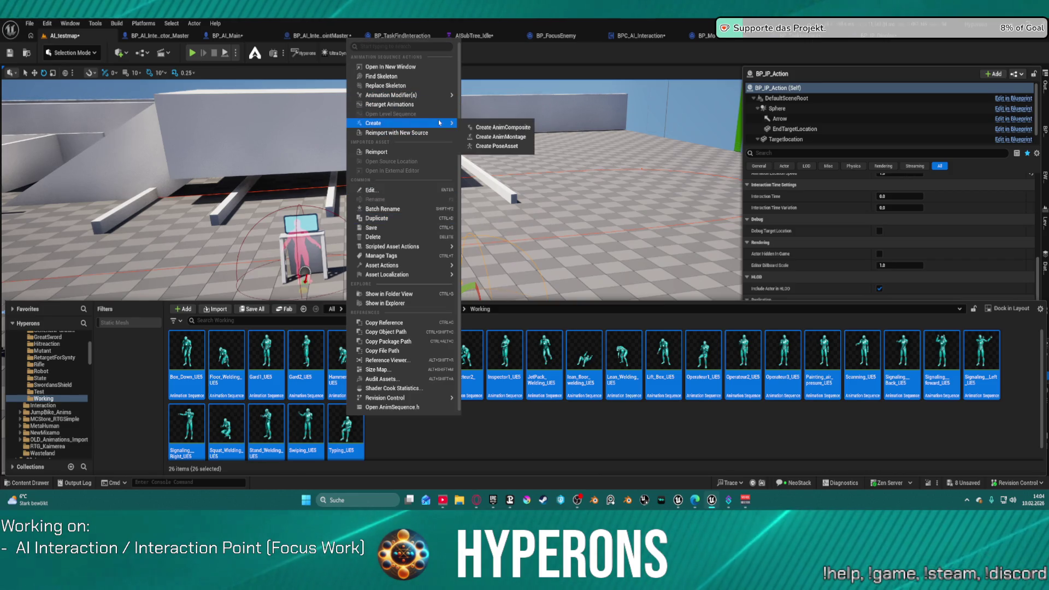
pyautogui.click(660, 230)
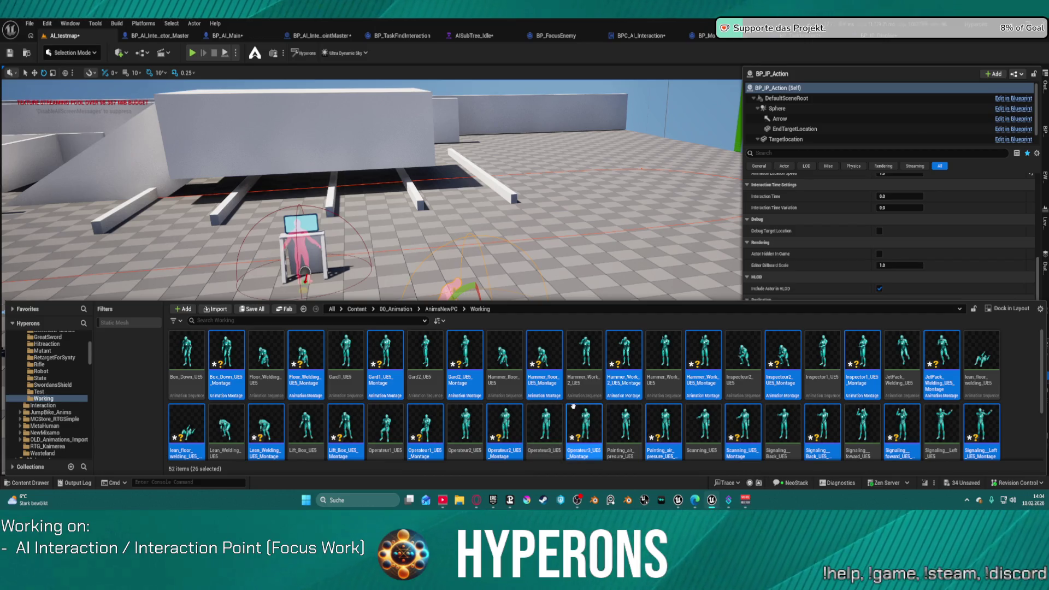
# Select Operateur3_UE5_Montage and frame the selected actor in the viewport
pyautogui.click(573, 407)
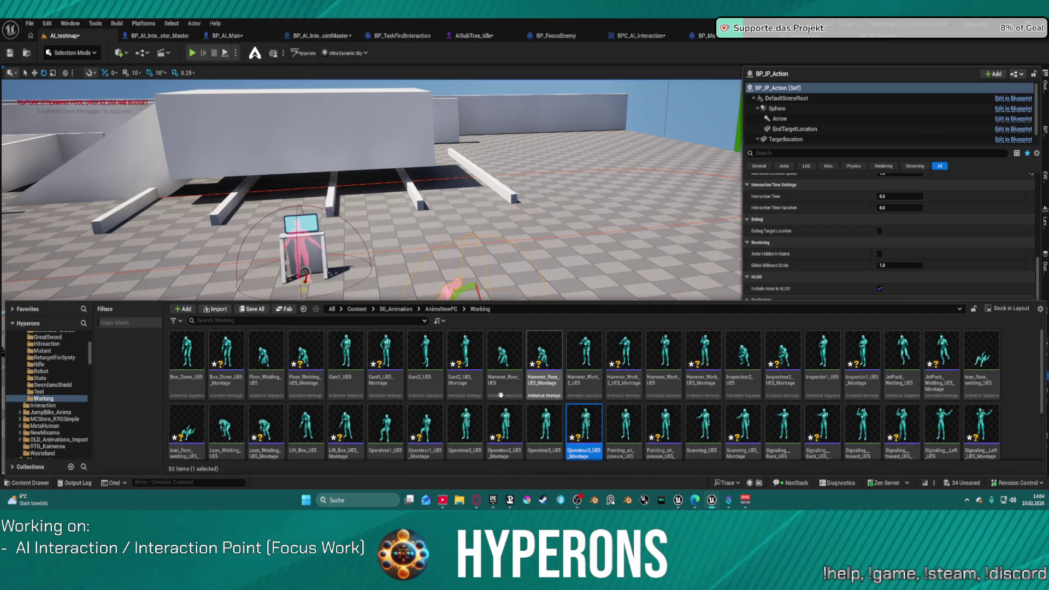
pyautogui.press('f')
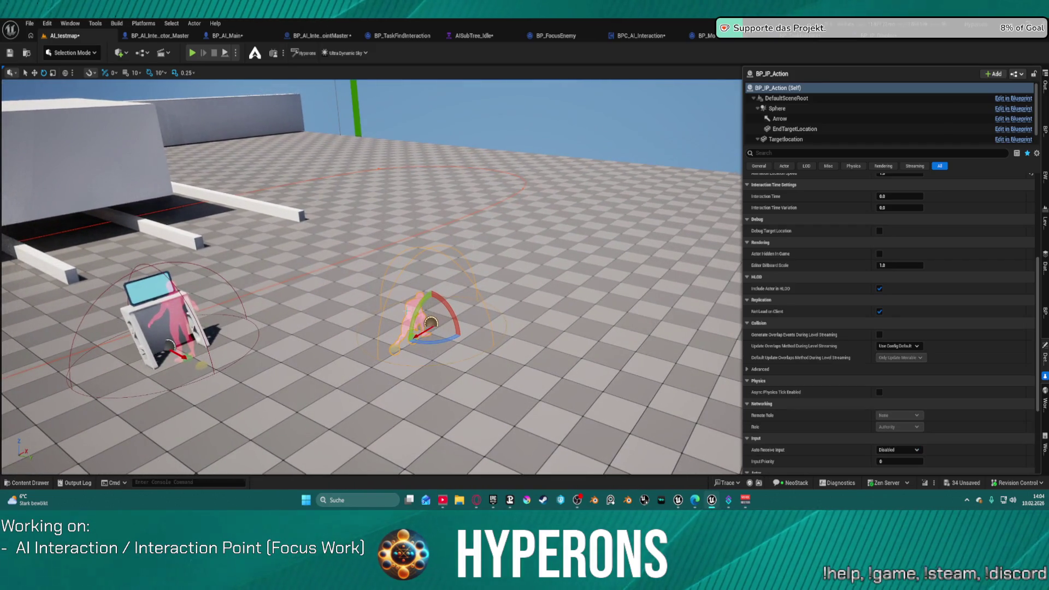
pyautogui.scroll(5, 865, 207)
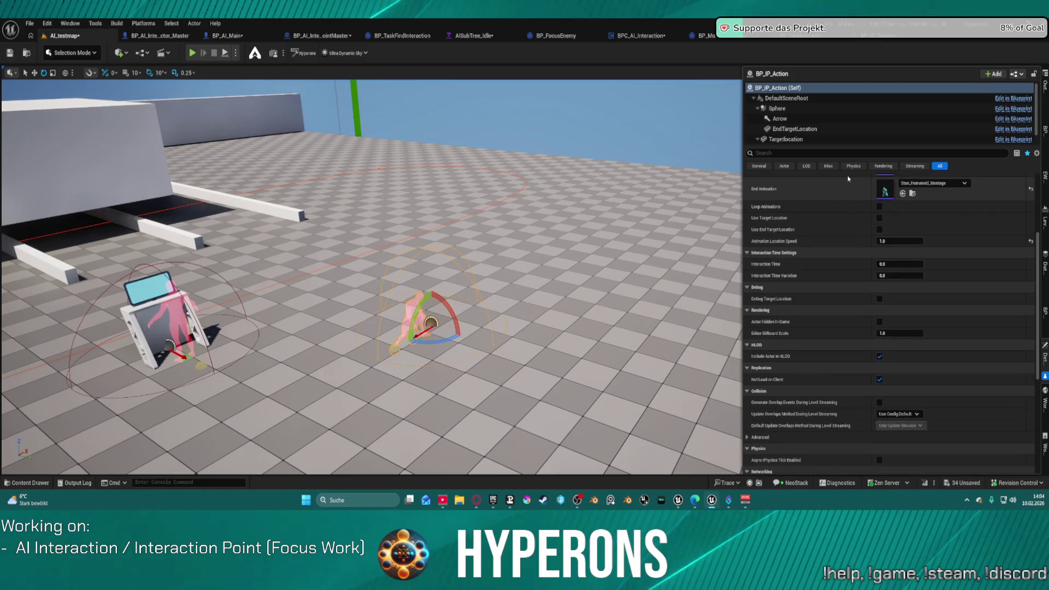
# Select Hammer_floor, Hammer_Work_2 and Hammer_Work montages and drag them onto Interaction Animations
pyautogui.scroll(2, 865, 207)
pyautogui.hotkey('ctrl', 'space')
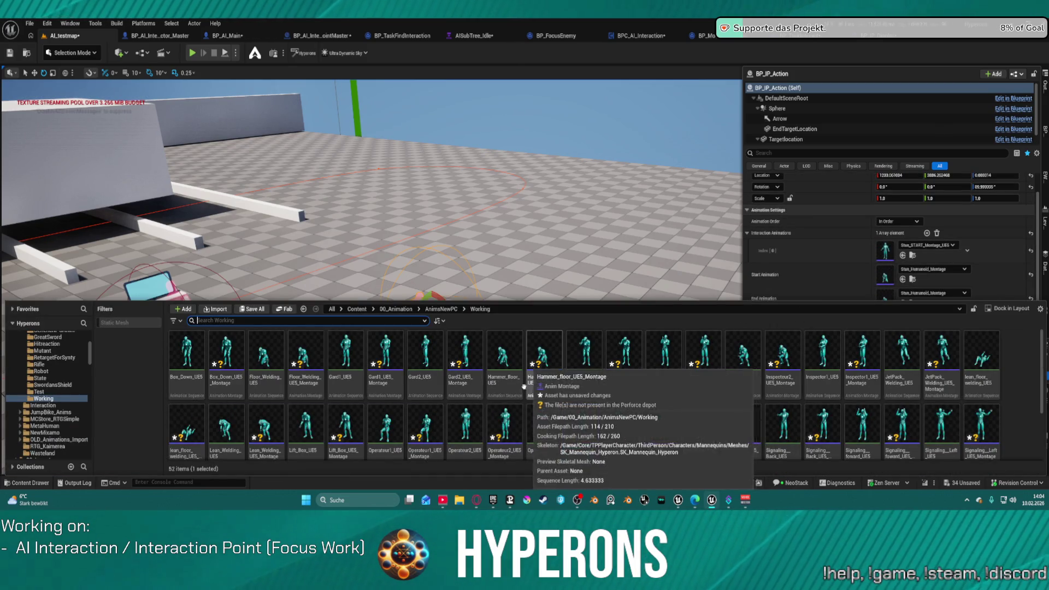
pyautogui.click(546, 377)
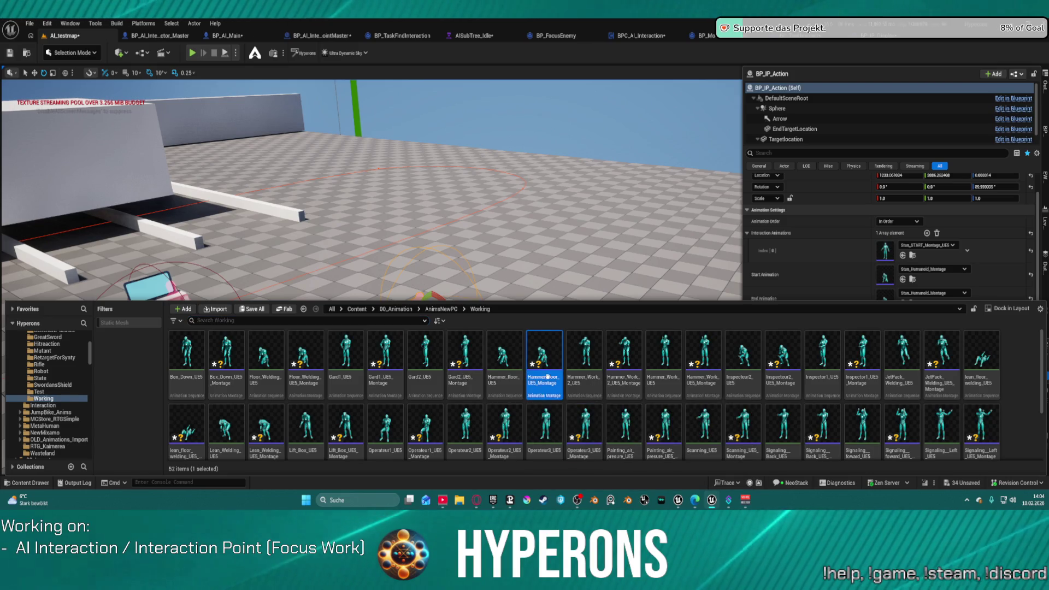
pyautogui.keyDown('ctrl'); pyautogui.click(623, 361); pyautogui.keyUp('ctrl')
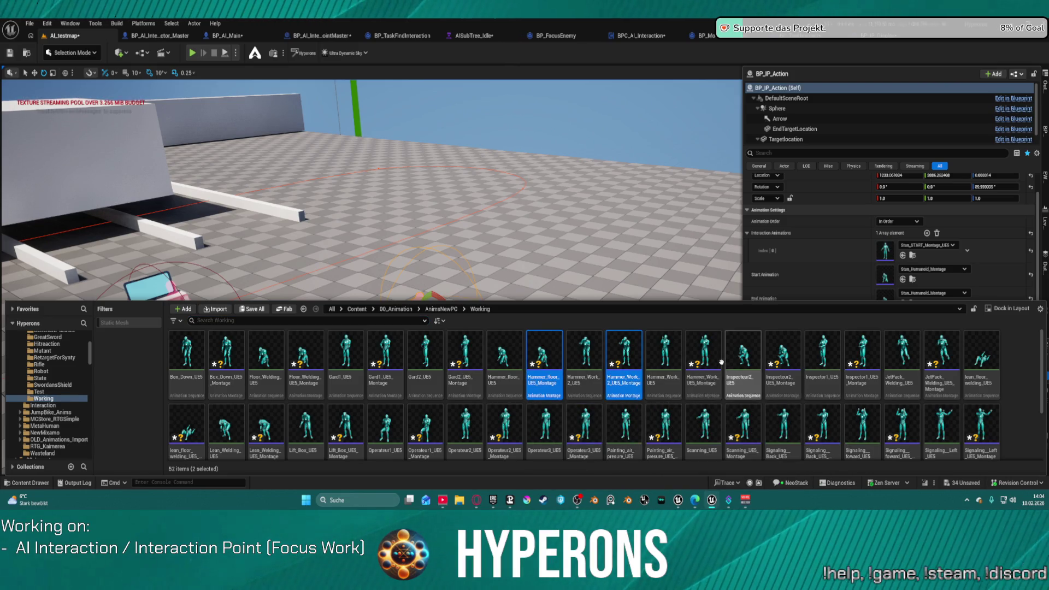
pyautogui.keyDown('ctrl'); pyautogui.click(703, 360); pyautogui.keyUp('ctrl')
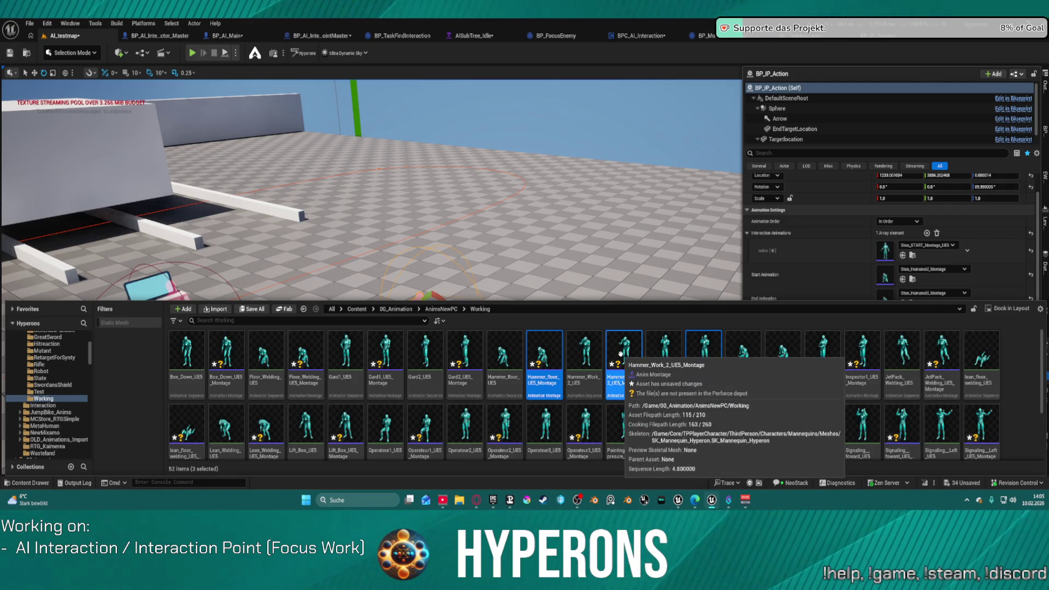
pyautogui.moveTo(621, 354); pyautogui.dragTo(795, 239)
pyautogui.moveTo(894, 227); pyautogui.dragTo(896, 233)
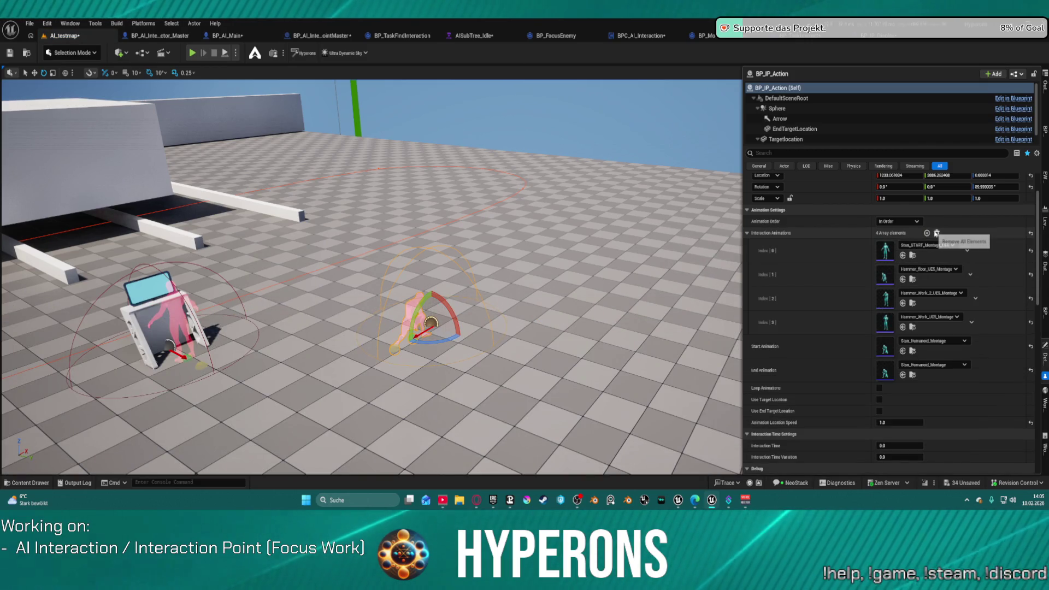
# Clear Interaction Animations and drag the three hammer montages in again
pyautogui.click(937, 233)
pyautogui.hotkey('ctrl', 'space')
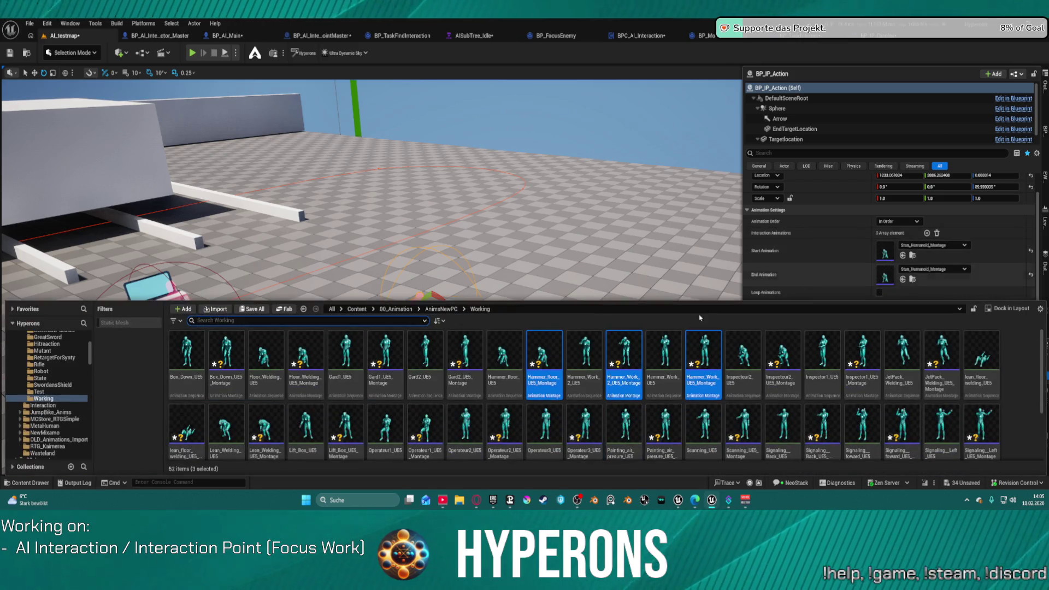
pyautogui.moveTo(623, 361)
pyautogui.mouseDown()
pyautogui.moveTo(773, 283)
pyautogui.moveTo(898, 254)
pyautogui.moveTo(900, 240)
pyautogui.mouseUp()
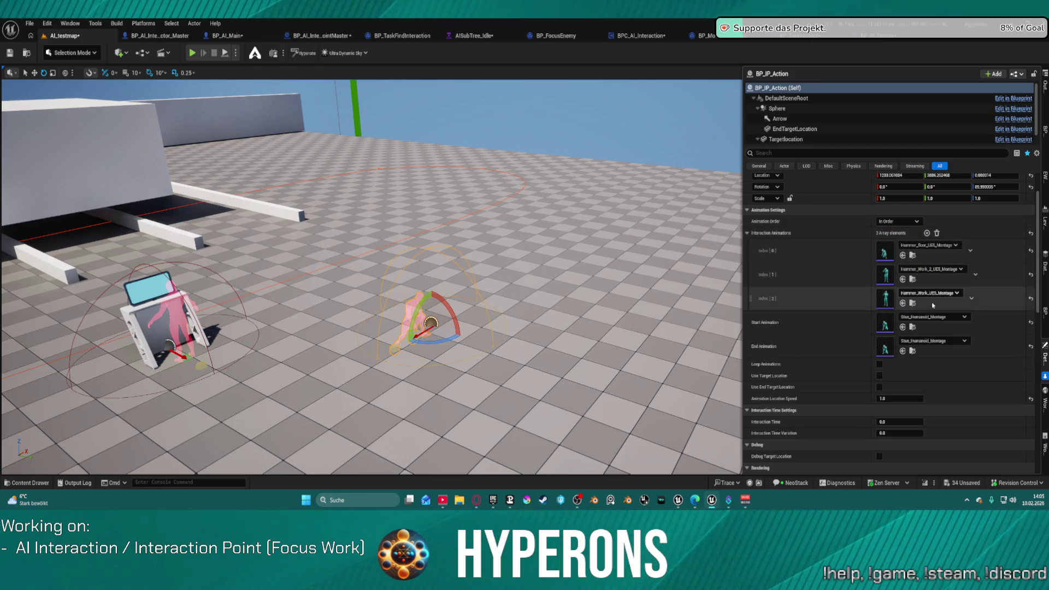
pyautogui.hotkey('ctrl', 'space')
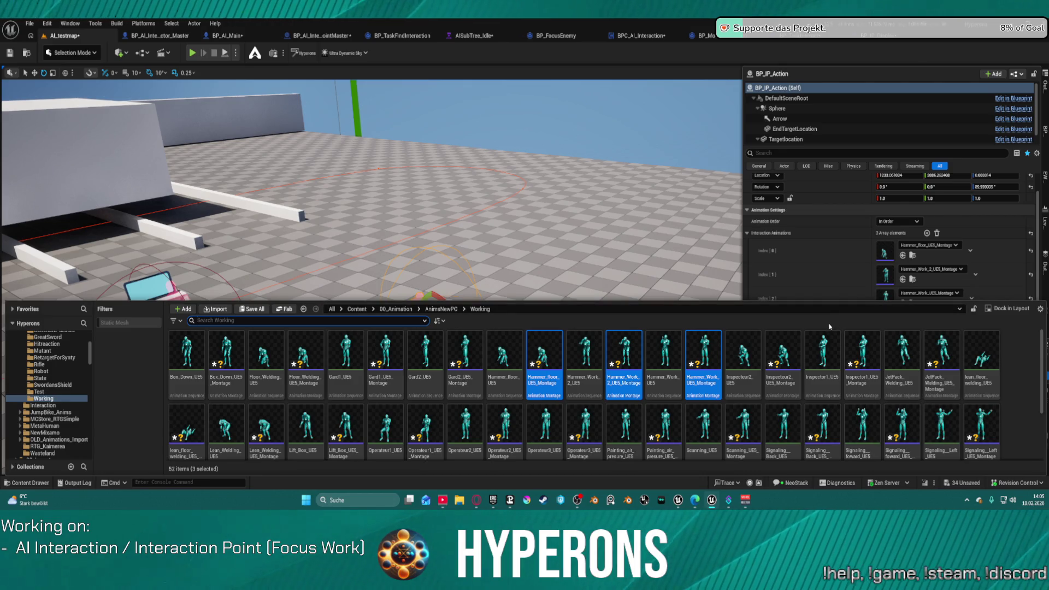
pyautogui.scroll(-1, 481, 406)
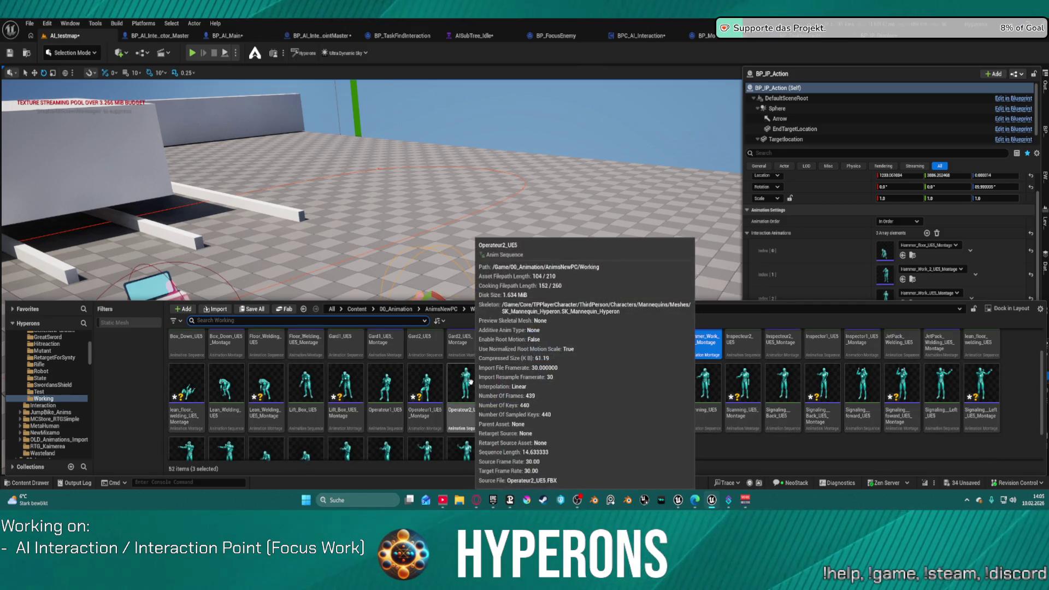
# Select the BP_IP_Display interaction point in the level and reopen the Content Drawer
pyautogui.click(479, 236)
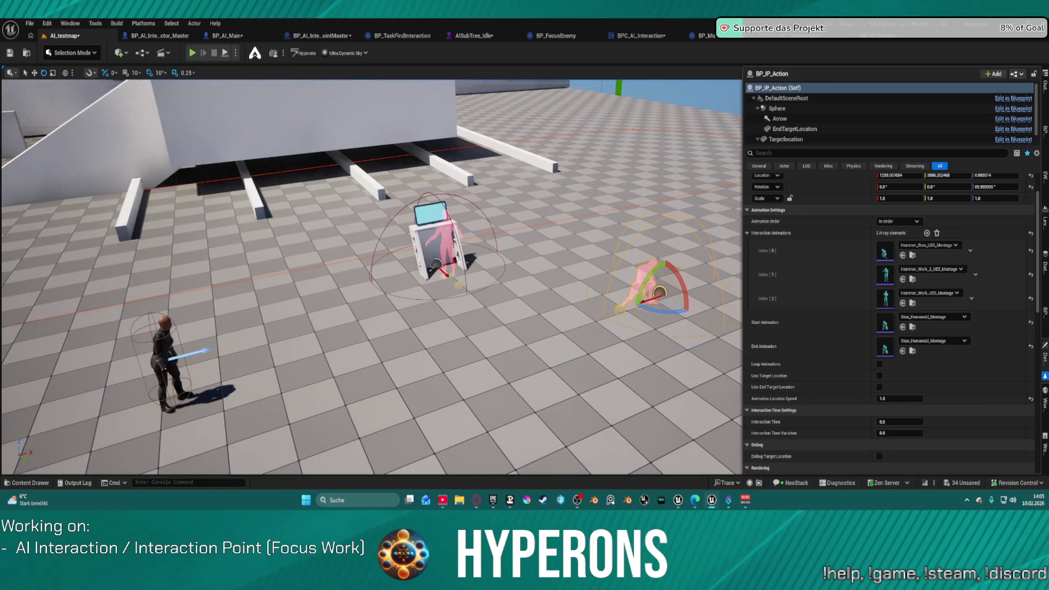
pyautogui.click(437, 240)
pyautogui.hotkey('ctrl', 'space')
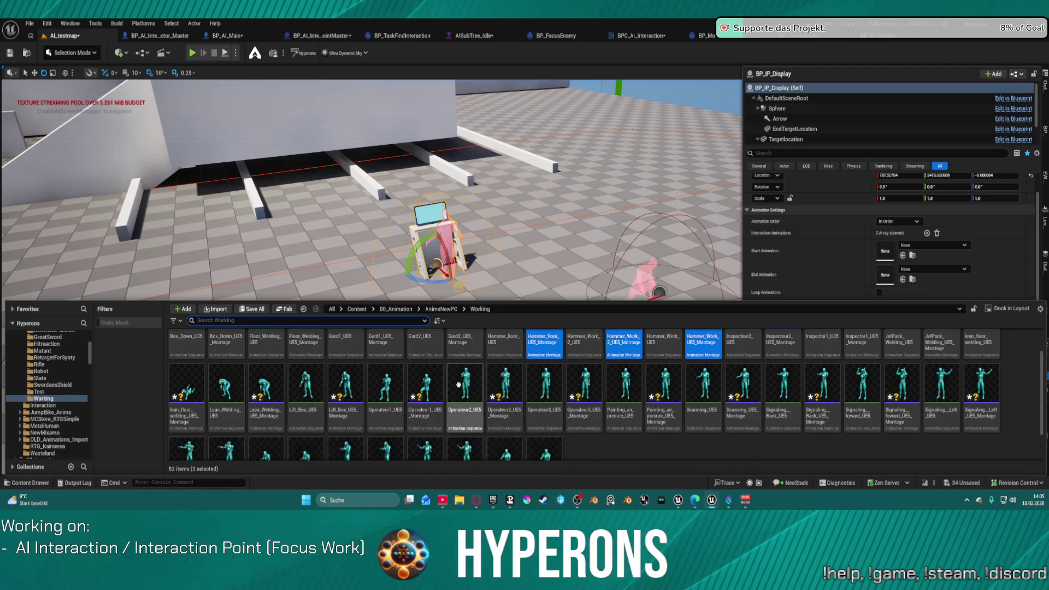
# Fill BP_IP_Display's Interaction, Start and End Animation slots with Operateur2_UE5_Montage
pyautogui.moveTo(458, 384)
pyautogui.mouseDown()
pyautogui.moveTo(473, 402)
pyautogui.moveTo(858, 249)
pyautogui.moveTo(842, 238)
pyautogui.moveTo(546, 432)
pyautogui.moveTo(505, 393)
pyautogui.moveTo(883, 234)
pyautogui.mouseUp()
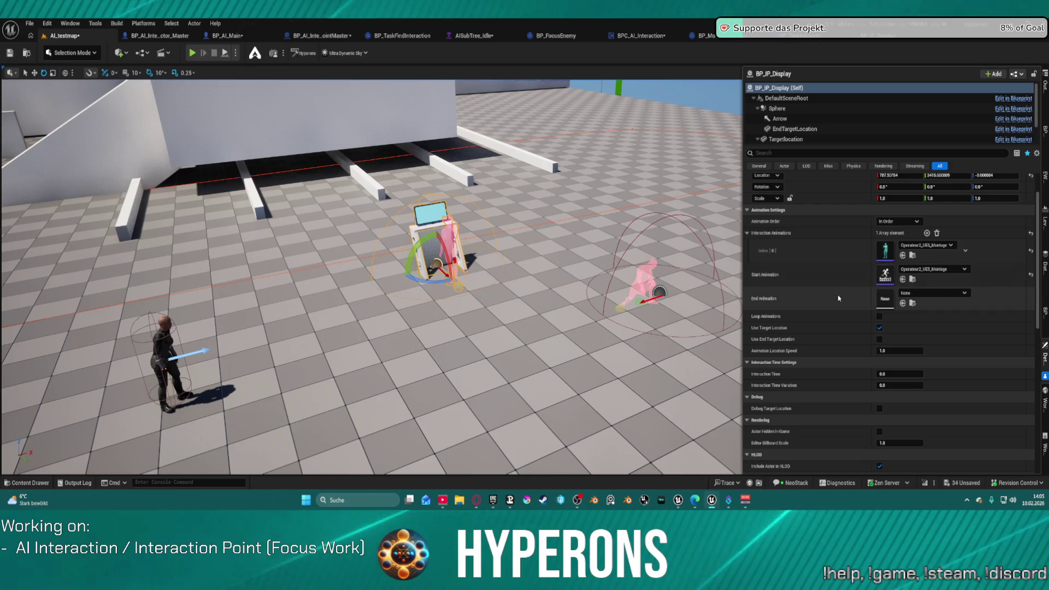
pyautogui.hotkey('ctrl', 'v')
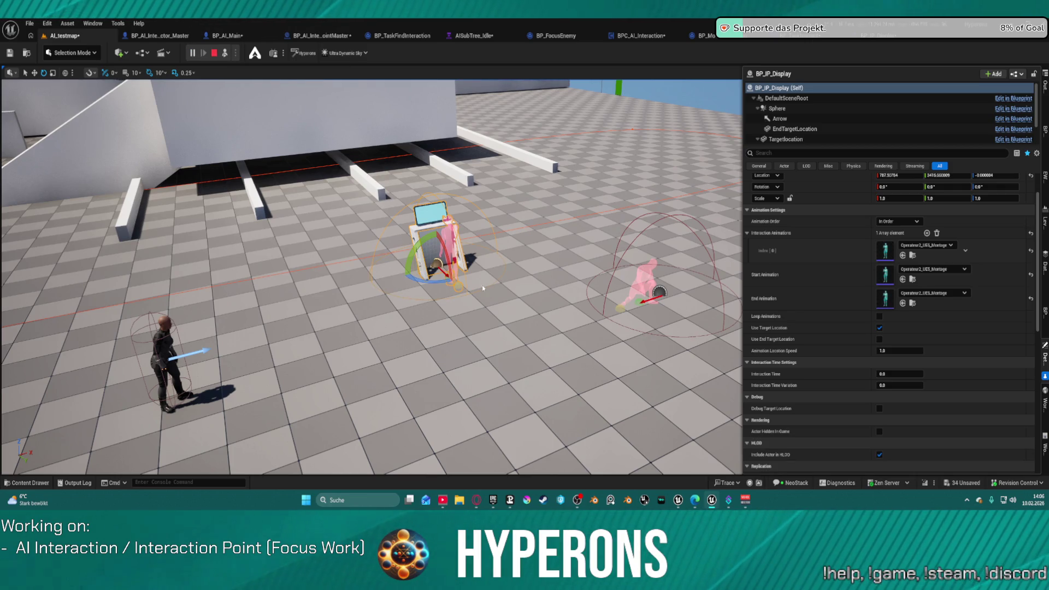
# Simulate the level and follow the AI character walking toward the display
pyautogui.hotkey('alt', 's')
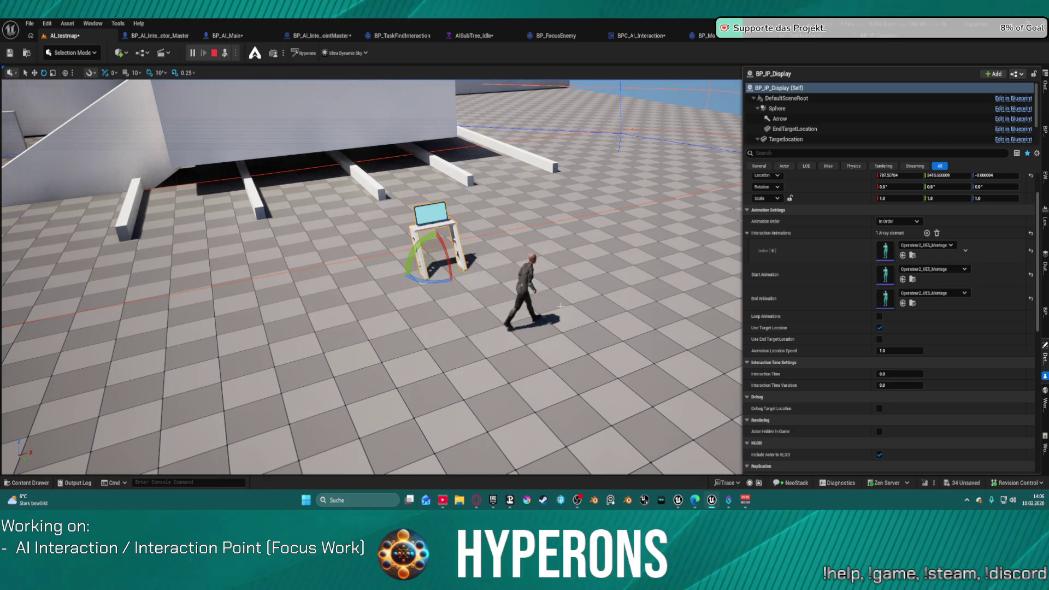
pyautogui.moveTo(519, 299)
pyautogui.mouseDown()
pyautogui.moveTo(579, 281)
pyautogui.moveTo(513, 265)
pyautogui.mouseUp()
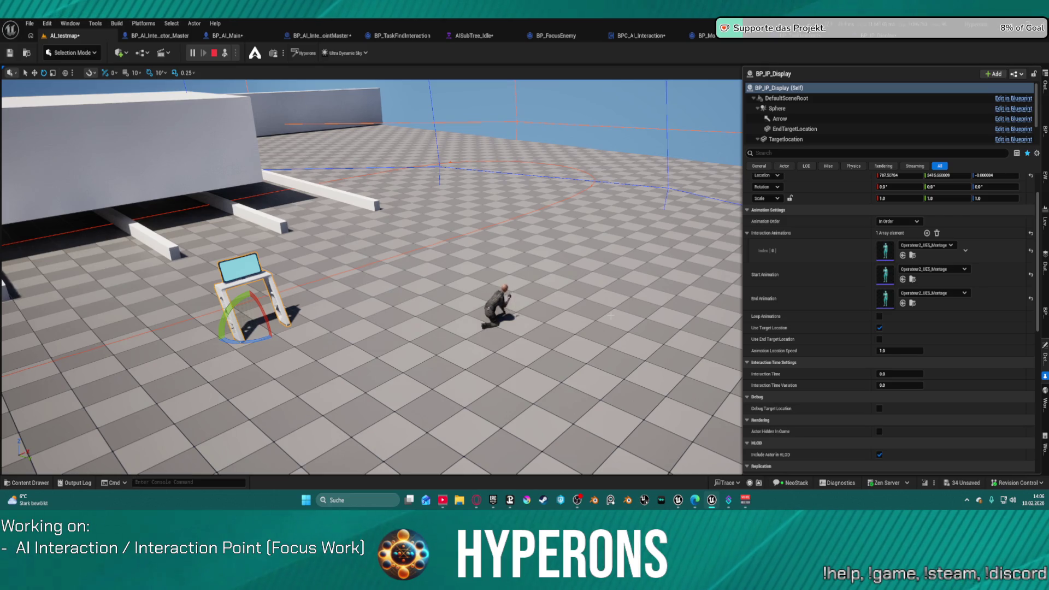
pyautogui.moveTo(576, 307); pyautogui.dragTo(576, 307)
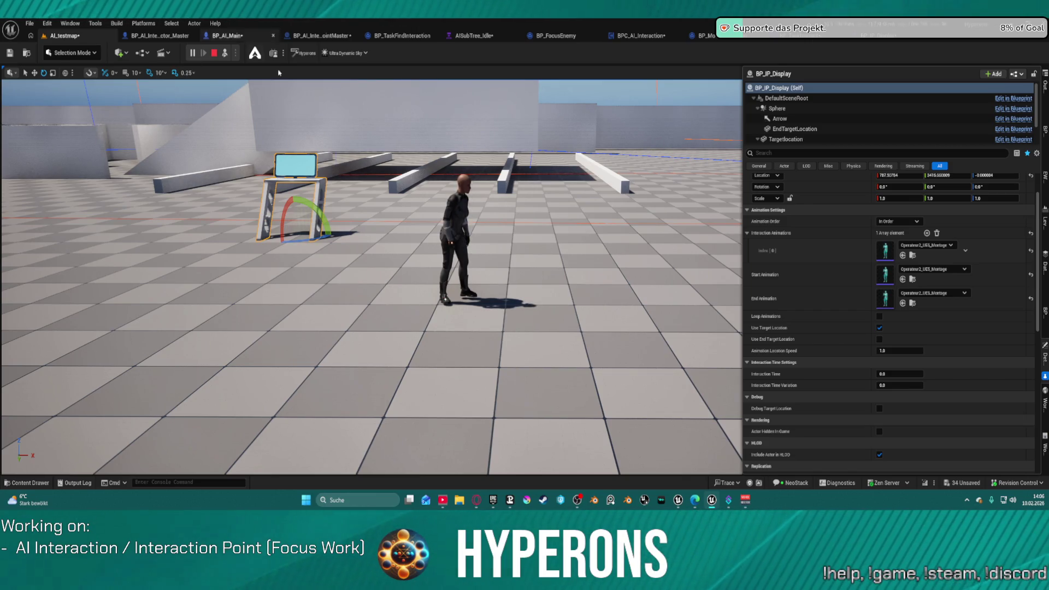
# Stop the Simulate session from the toolbar
pyautogui.click(219, 55)
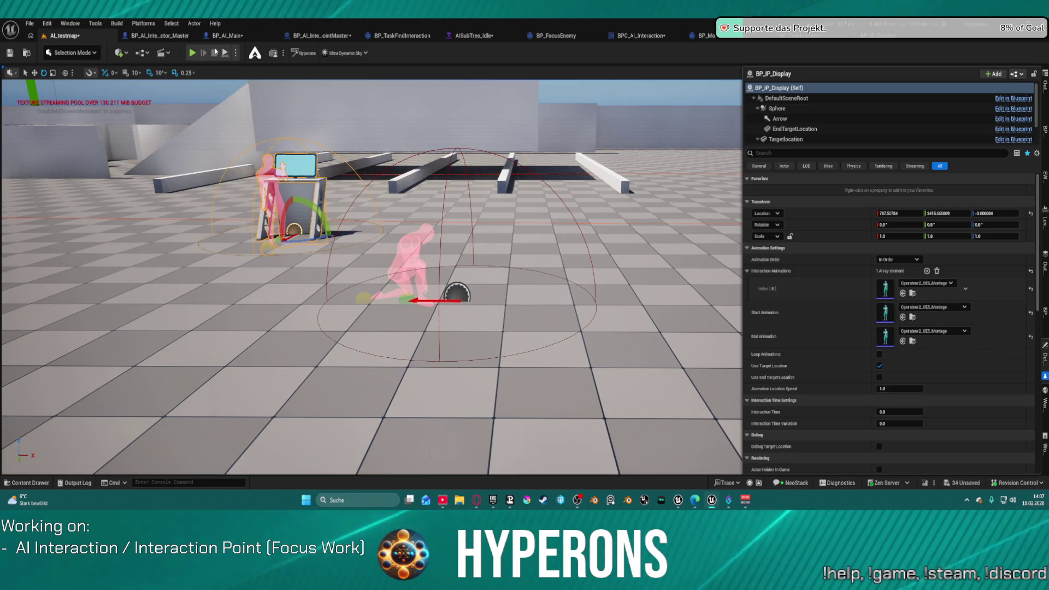
# Simulate again and frame the display kiosk to watch the AI operating it
pyautogui.hotkey('alt', 's')
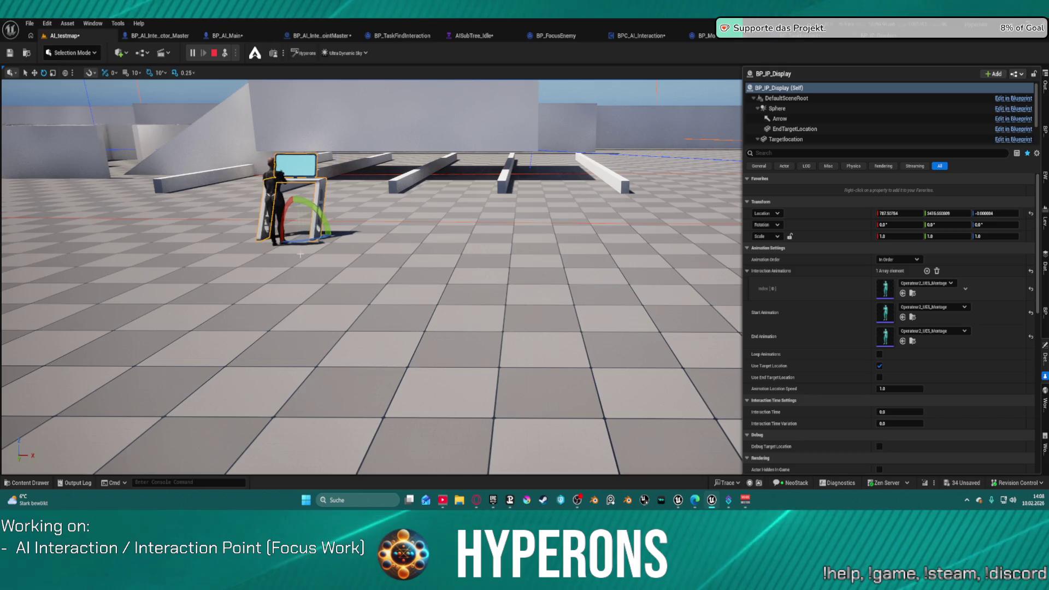
pyautogui.moveTo(421, 199); pyautogui.dragTo(295, 208)
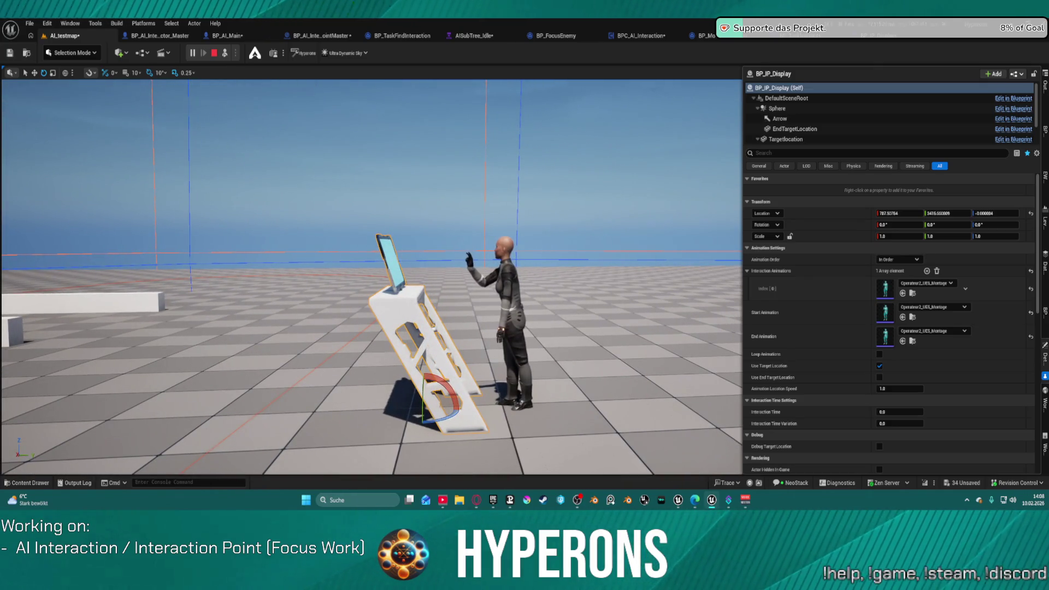
pyautogui.moveTo(295, 209)
pyautogui.mouseDown()
pyautogui.moveTo(341, 209)
pyautogui.moveTo(336, 186)
pyautogui.moveTo(341, 213)
pyautogui.mouseUp()
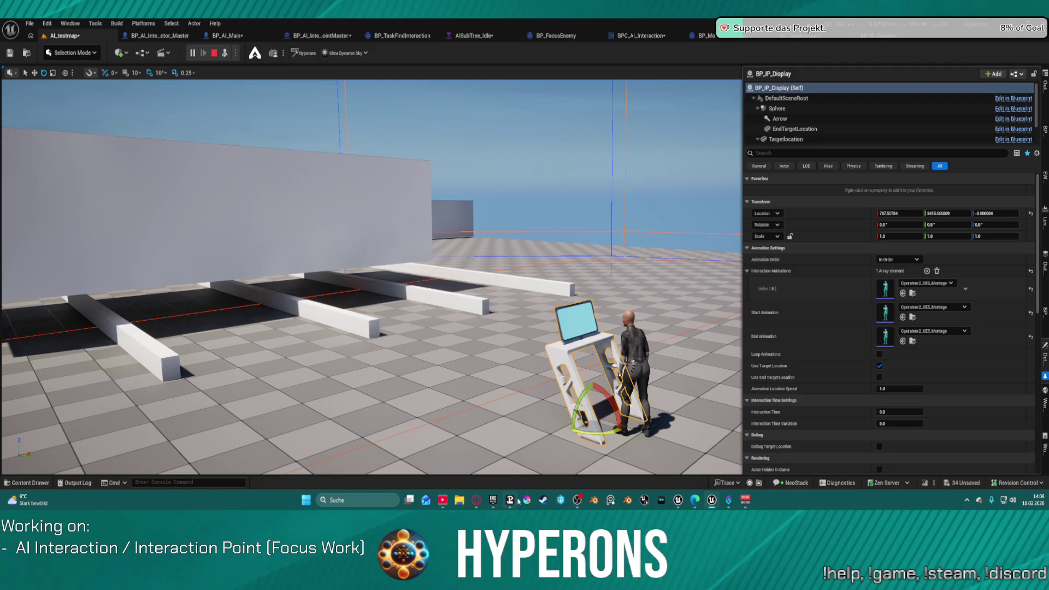
# Bring up Steam and open the Ashes of Creation store page from the search suggestions
pyautogui.click(543, 500)
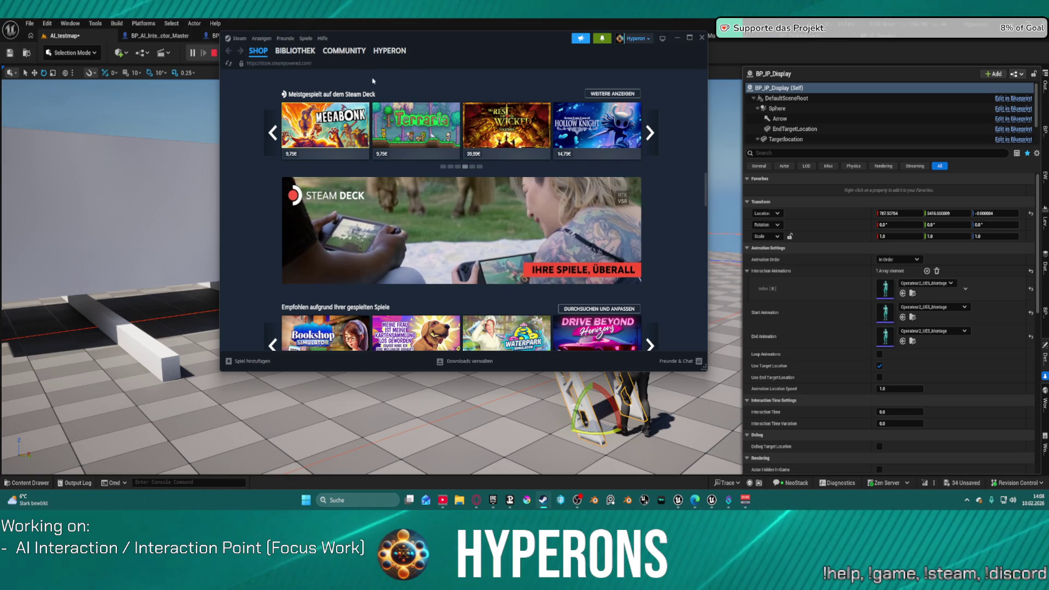
pyautogui.moveTo(536, 38)
pyautogui.mouseDown()
pyautogui.moveTo(535, 22)
pyautogui.moveTo(480, 22)
pyautogui.moveTo(492, 38)
pyautogui.moveTo(484, 77)
pyautogui.mouseUp()
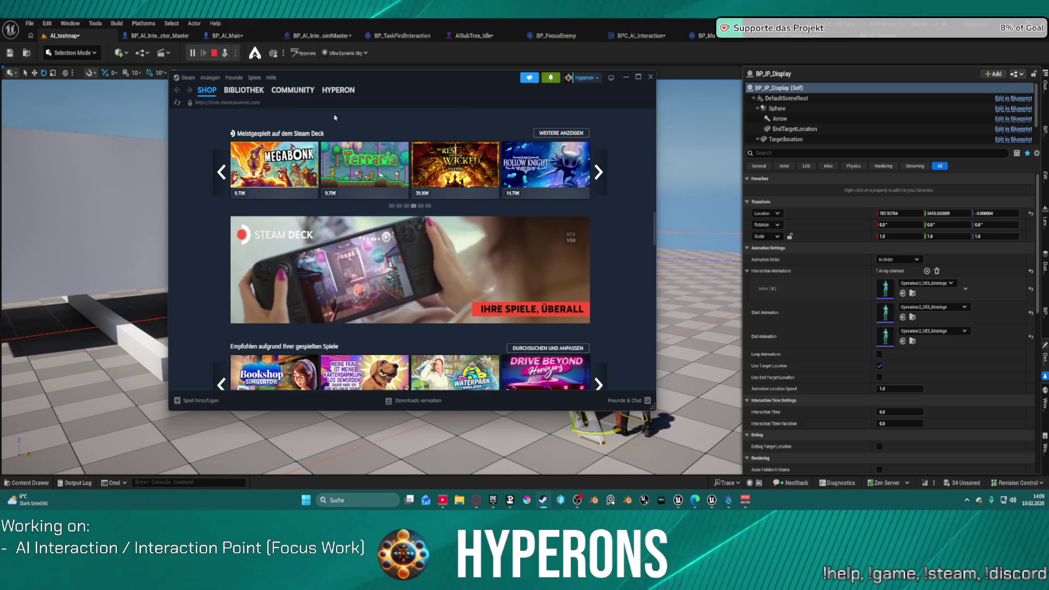
pyautogui.scroll(10, 399, 167)
pyautogui.click(439, 119)
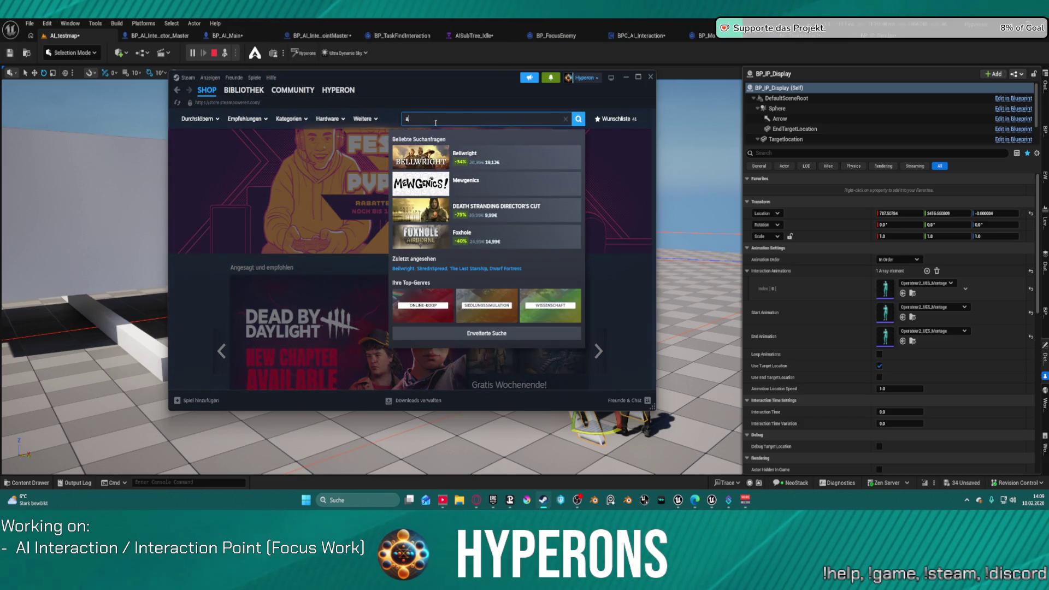
pyautogui.write('shes')
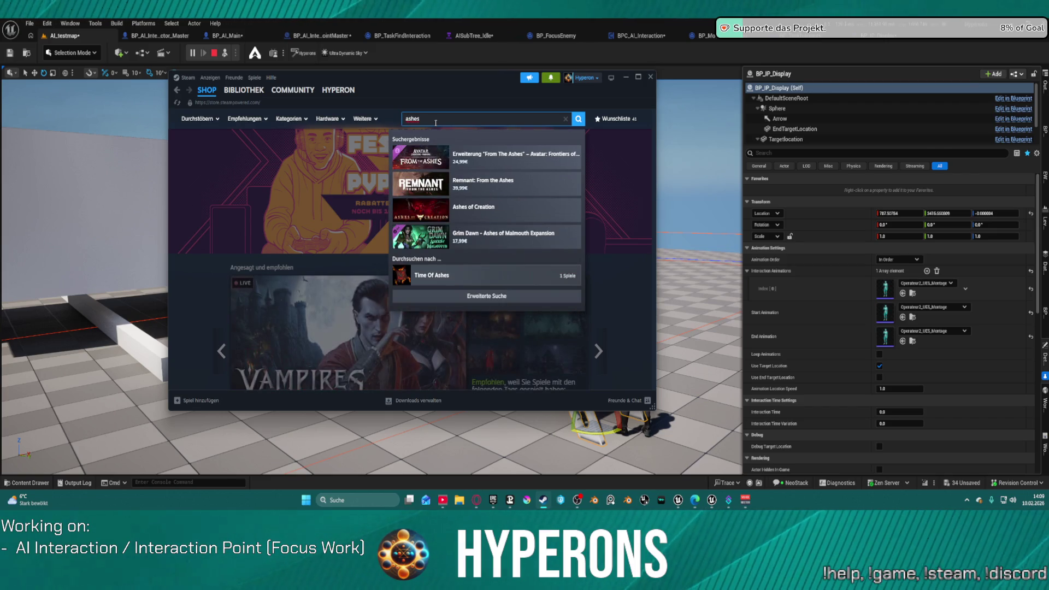
pyautogui.click(484, 206)
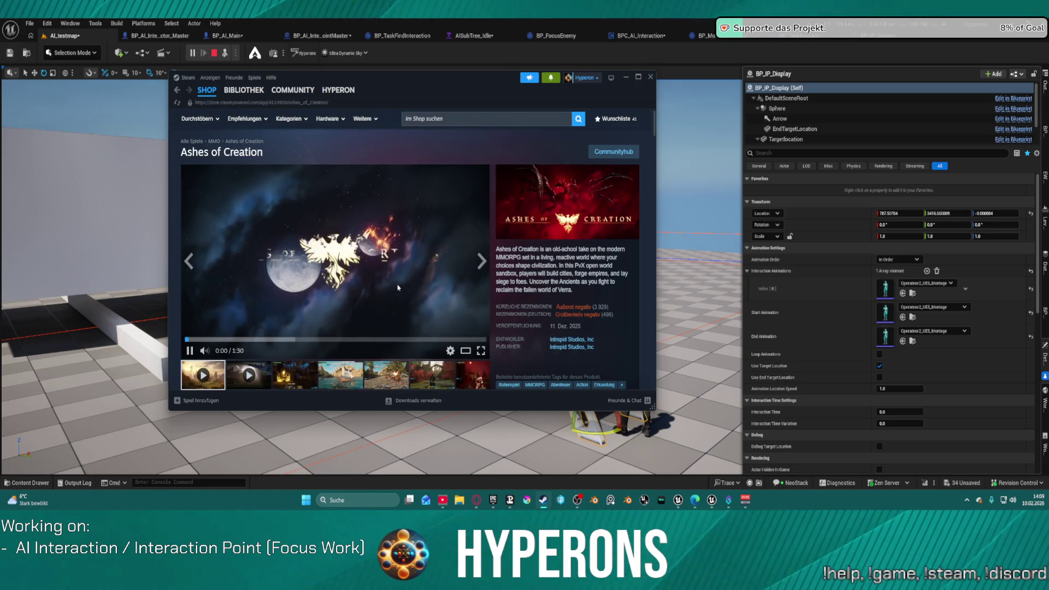
# View the combat, red-forest castle, red night, rocky grassland and red forest screenshots
pyautogui.scroll(-3, 398, 288)
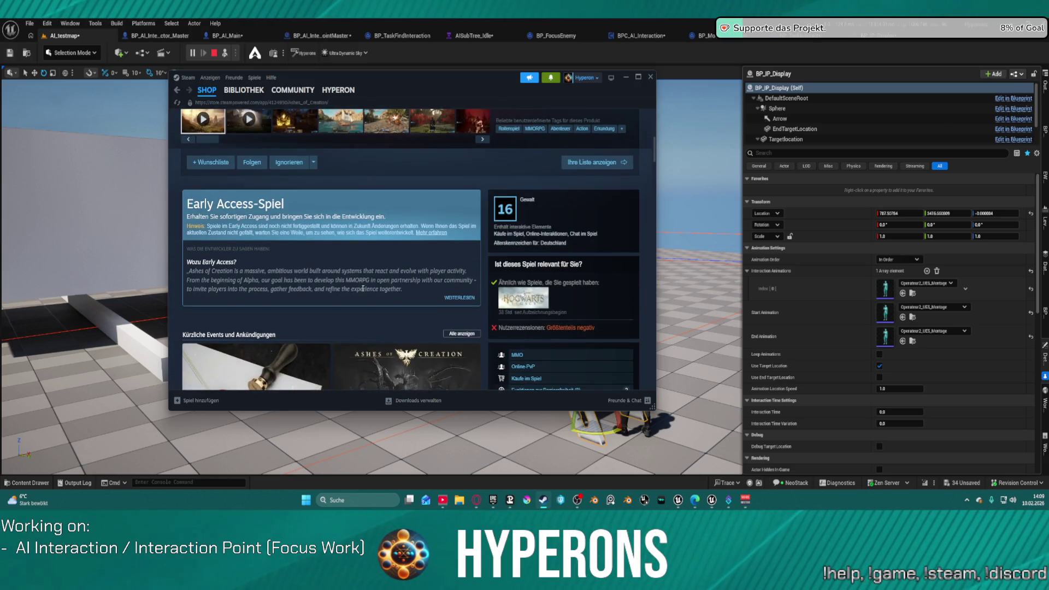
pyautogui.scroll(-3, 363, 289)
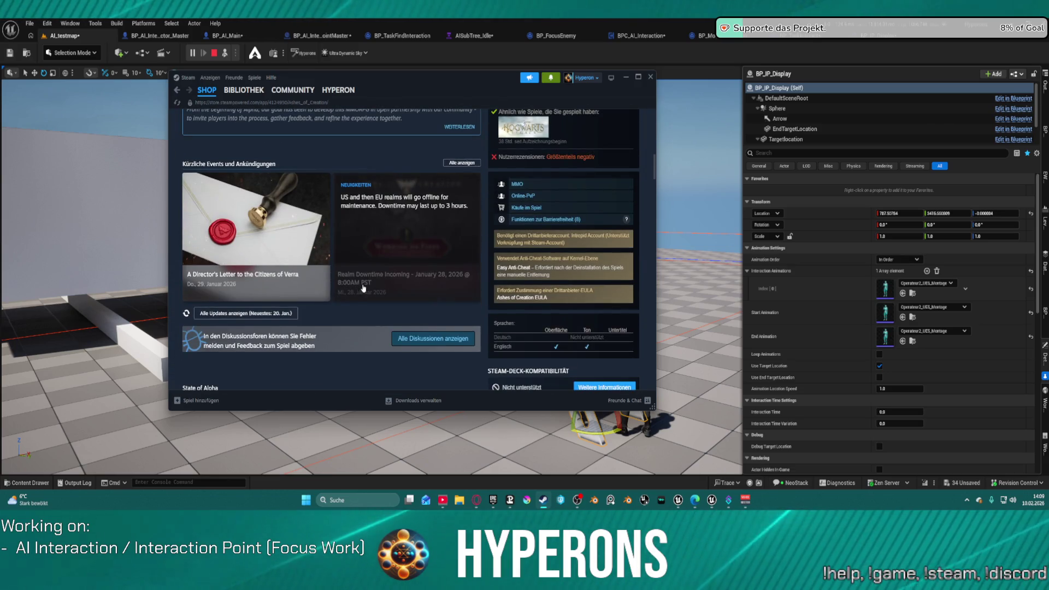
pyautogui.scroll(6, 366, 290)
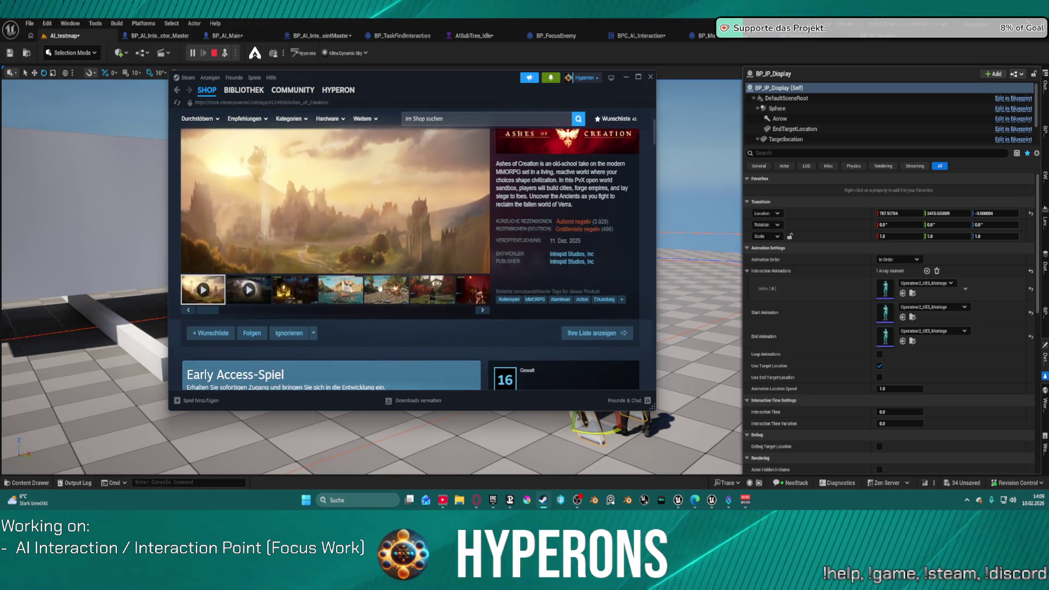
pyautogui.click(382, 288)
pyautogui.scroll(2, 391, 278)
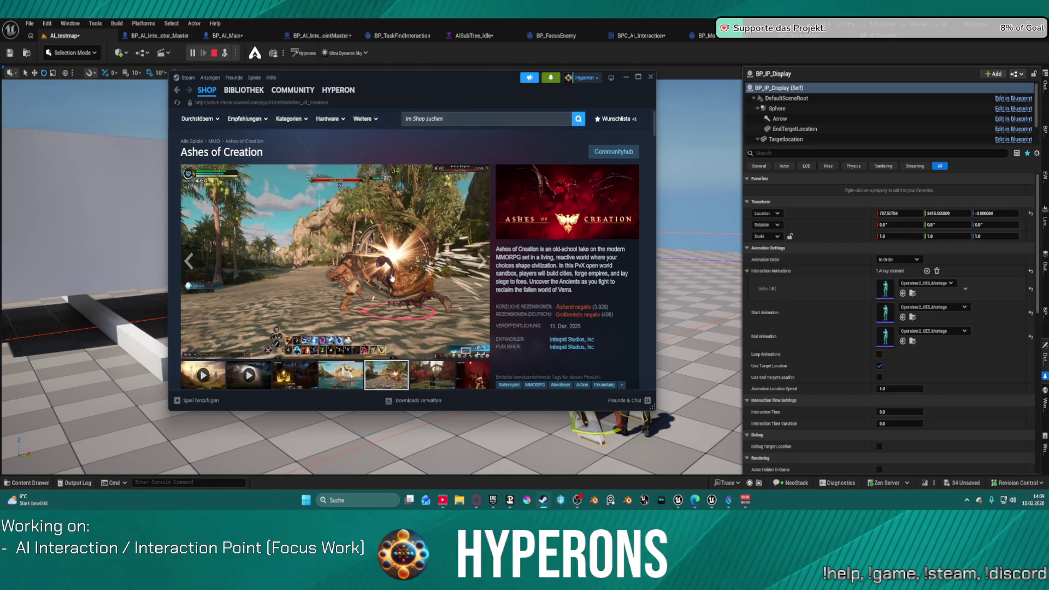
pyautogui.click(434, 368)
pyautogui.click(470, 375)
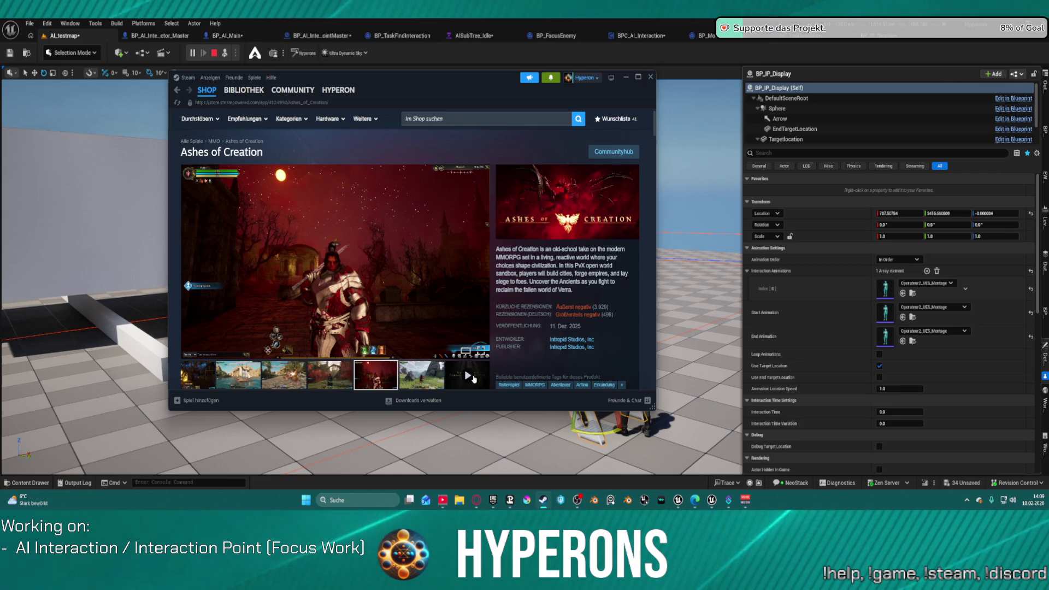
pyautogui.click(432, 380)
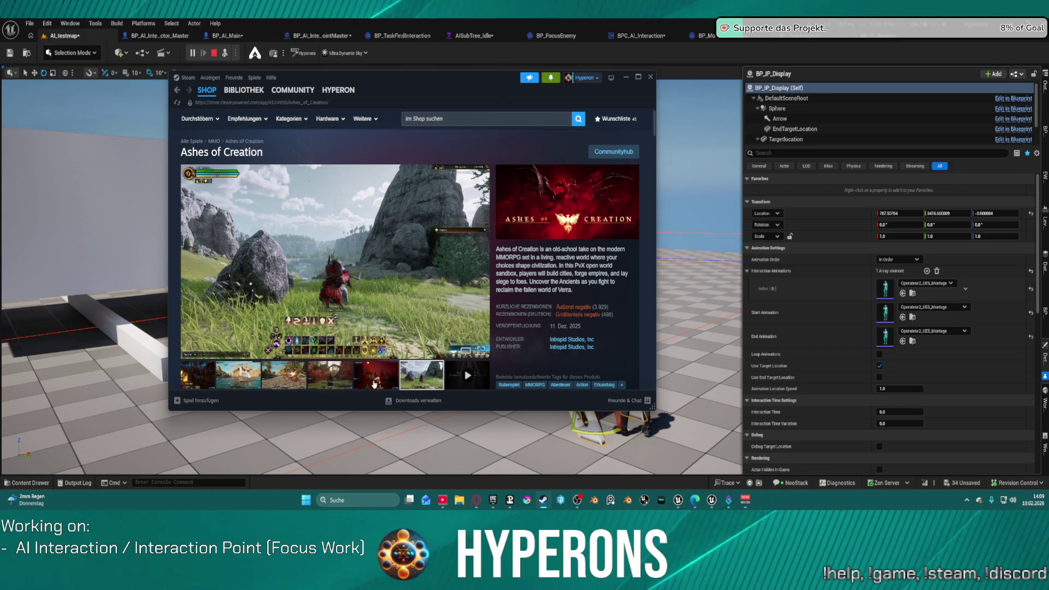
pyautogui.click(377, 381)
# View the beach fight, sailing ship, cave golem and rocky meadow screenshots, then close the store
pyautogui.click(344, 383)
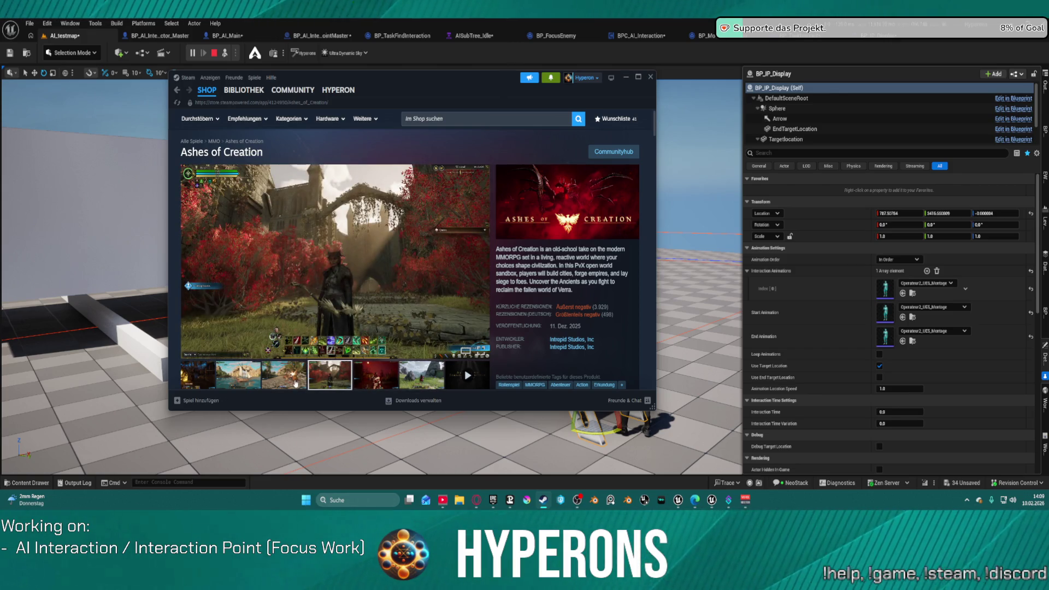
pyautogui.click(295, 383)
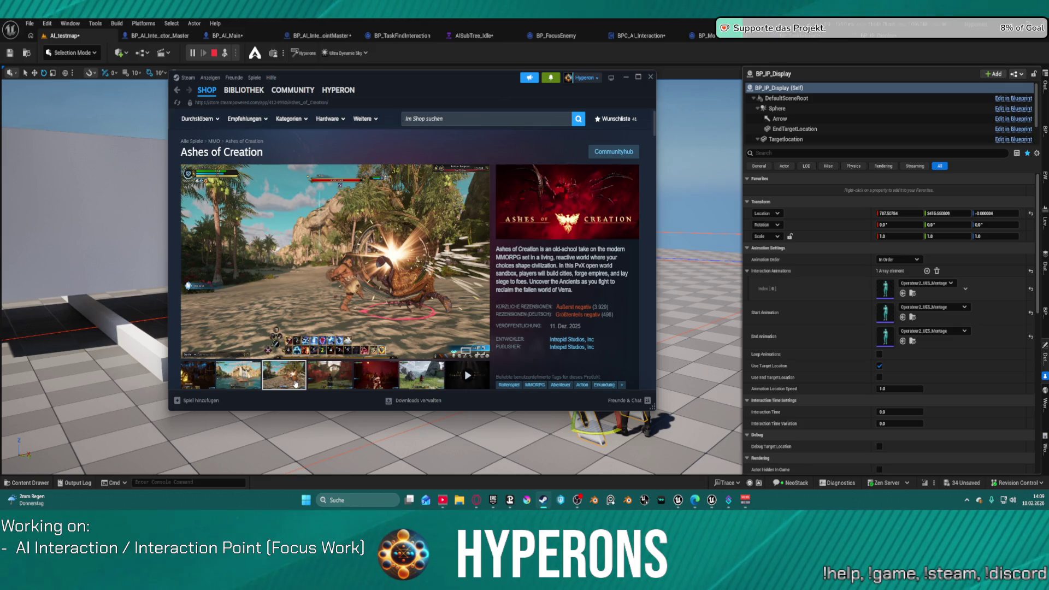
pyautogui.click(230, 379)
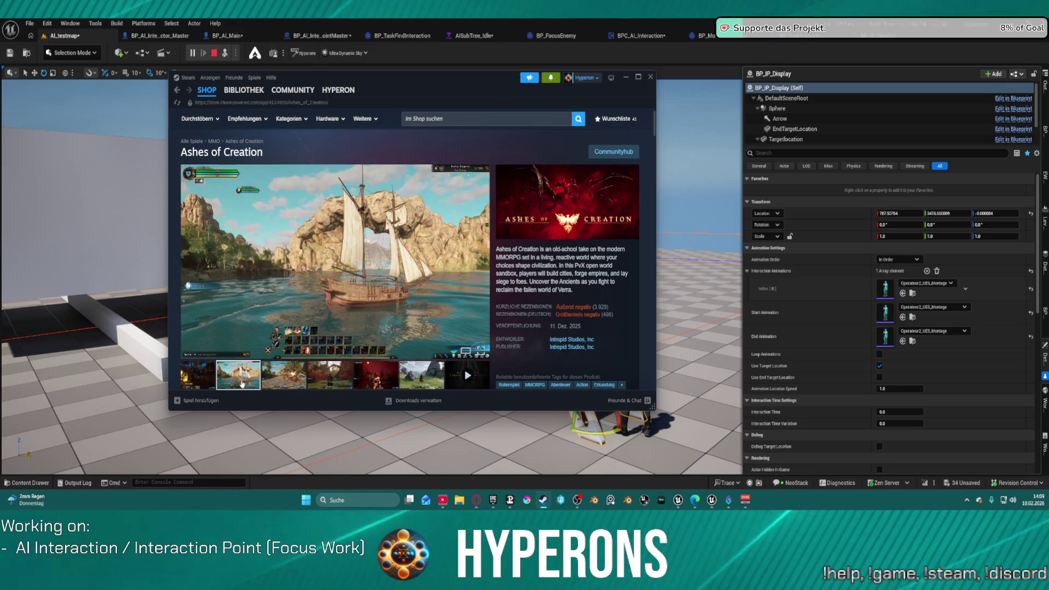
pyautogui.click(205, 385)
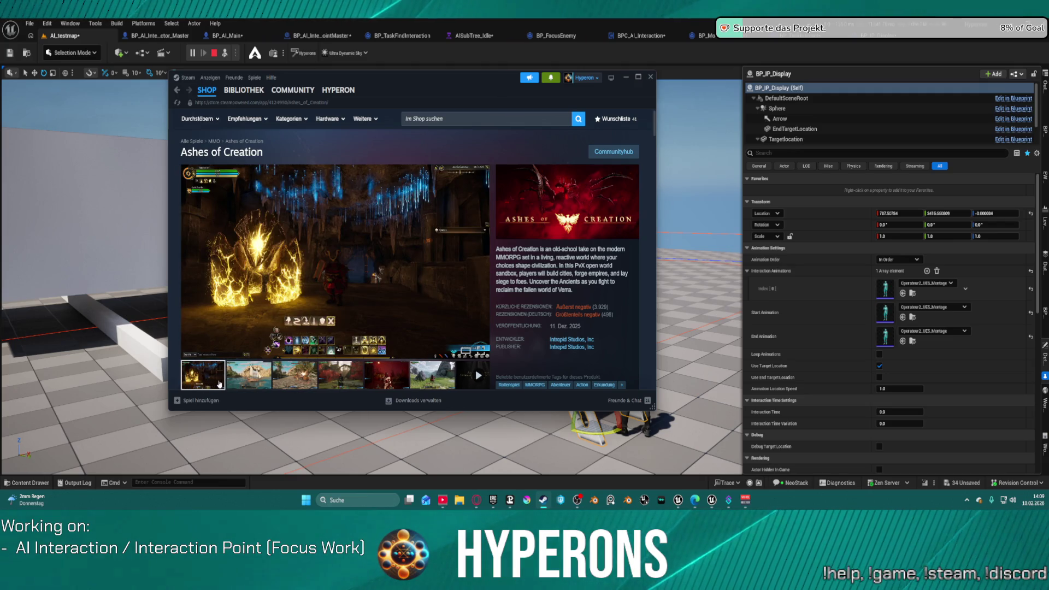
pyautogui.click(435, 374)
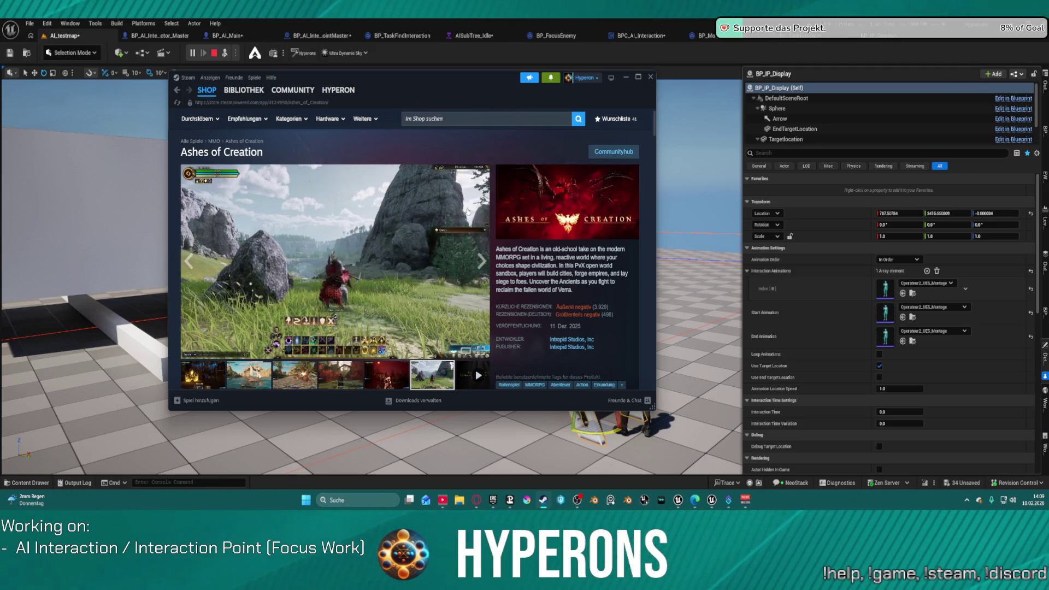
pyautogui.click(650, 77)
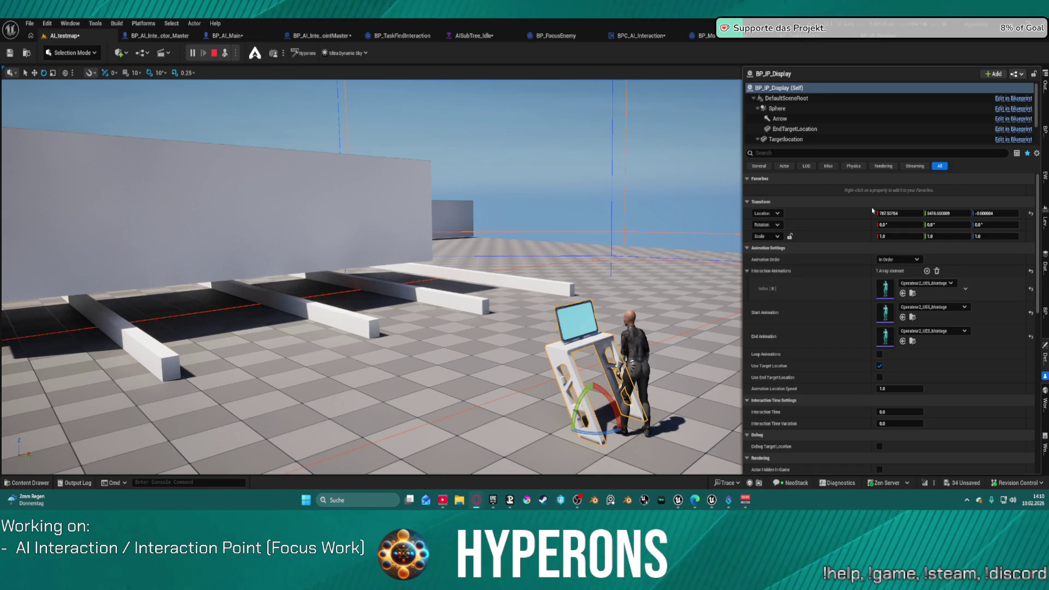
# Stop the play session and bring up the BPC_AI_Interaction event graph
pyautogui.moveTo(561, 127)
pyautogui.mouseDown()
pyautogui.moveTo(492, 142)
pyautogui.moveTo(546, 174)
pyautogui.moveTo(562, 148)
pyautogui.mouseUp()
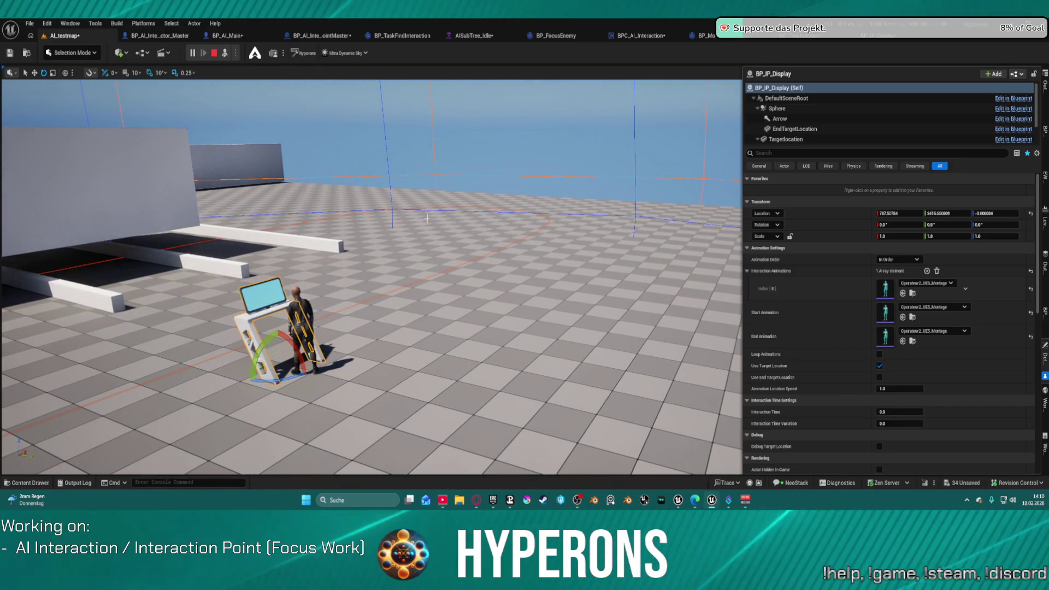
pyautogui.click(214, 53)
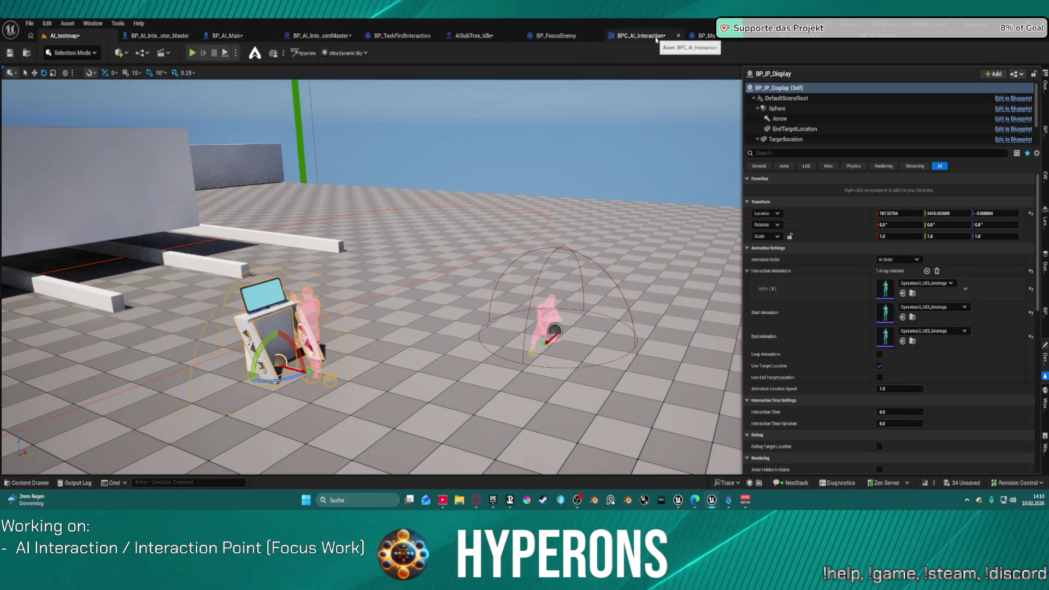
pyautogui.click(646, 39)
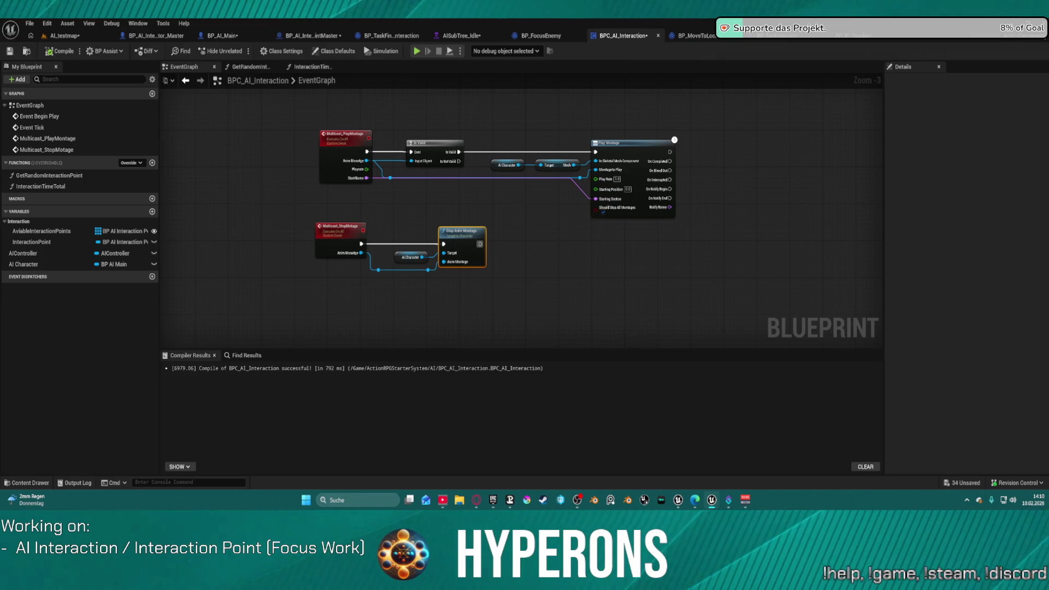
# Look through the BP_TaskInteract and BPC_AI_Interaction event graphs
pyautogui.hotkey('alt', 'Tab')
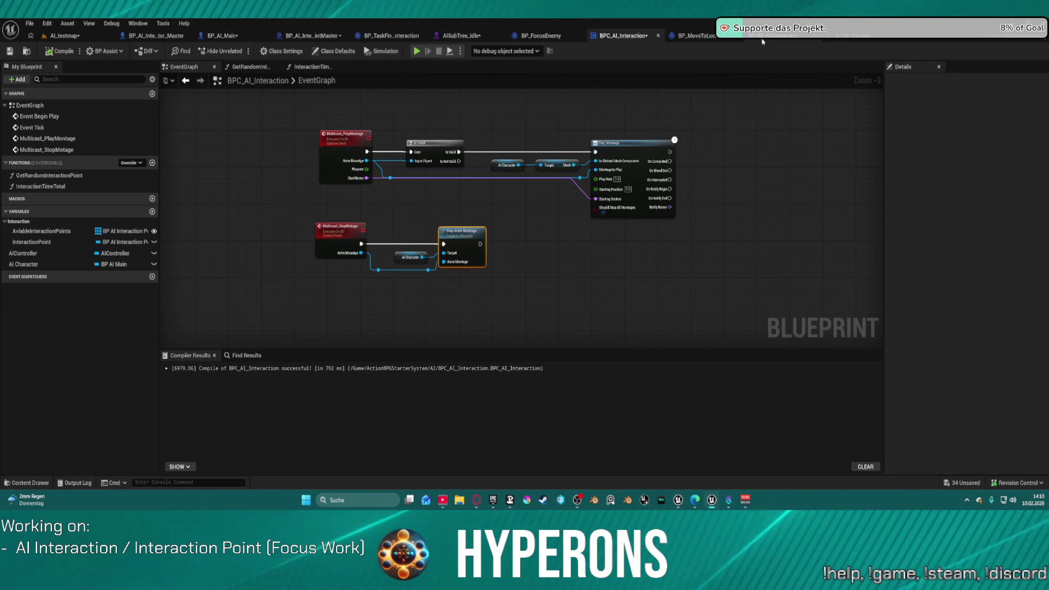
pyautogui.click(392, 36)
pyautogui.scroll(-3, 450, 113)
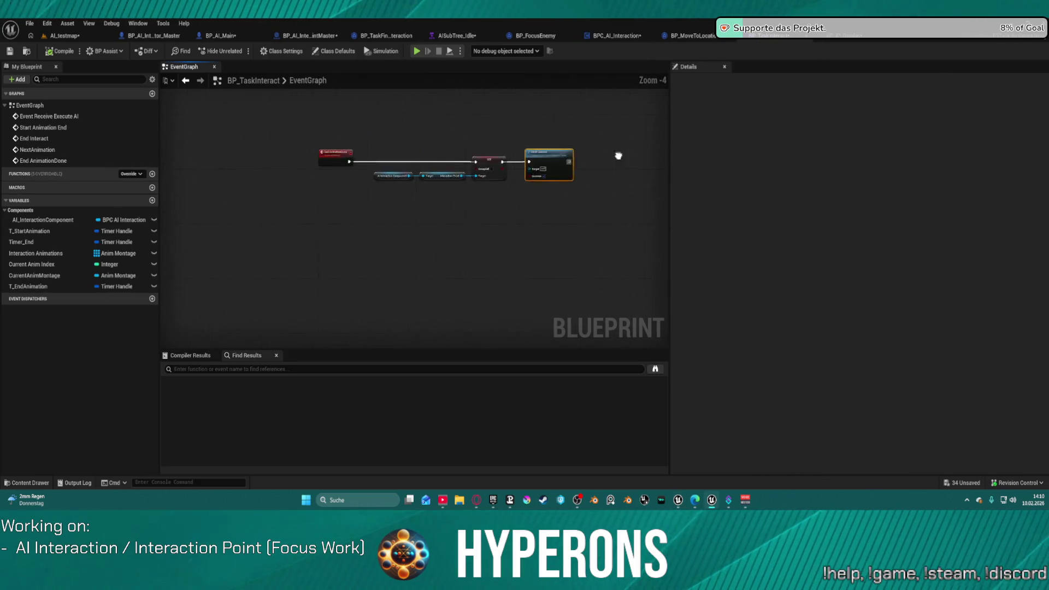
pyautogui.click(641, 37)
pyautogui.scroll(-4, 597, 98)
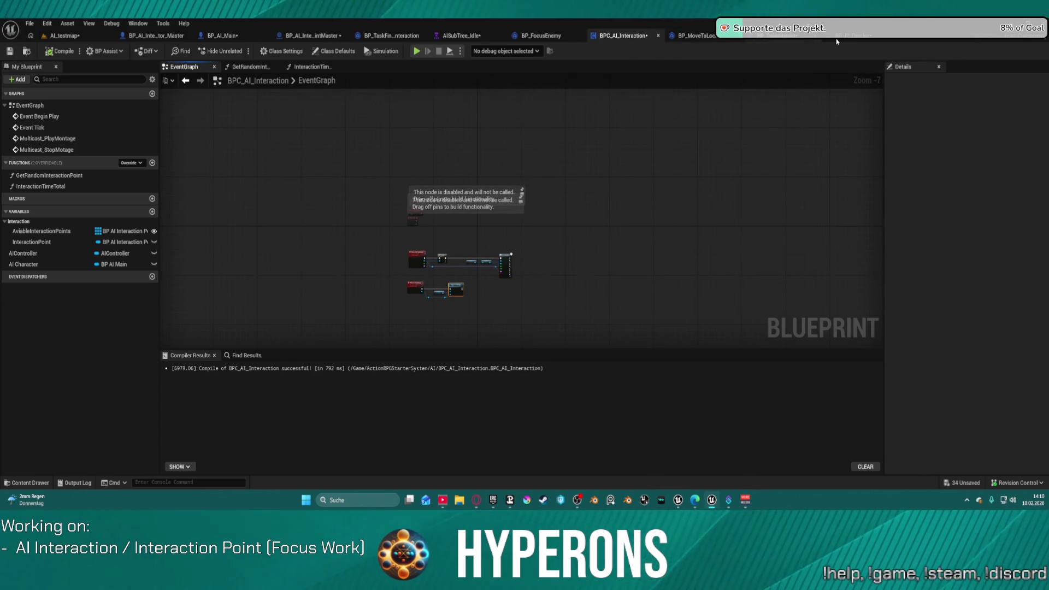
# Add a breakpoint on BP_TaskInteract's Finish Execute node and return to AI_testmap
pyautogui.click(750, 36)
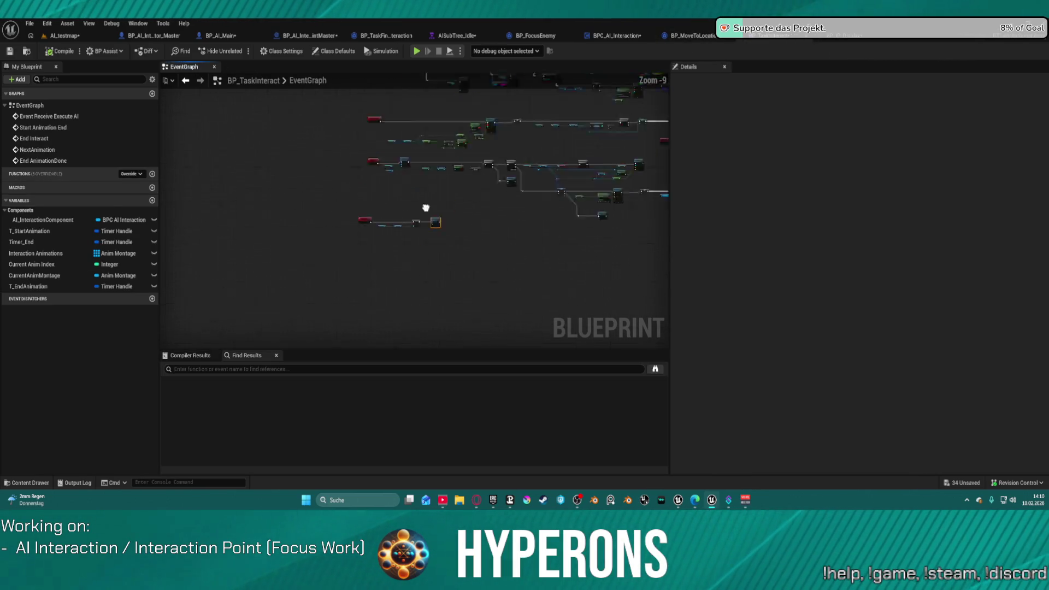
pyautogui.scroll(3, 442, 233)
pyautogui.moveTo(401, 290); pyautogui.dragTo(473, 184)
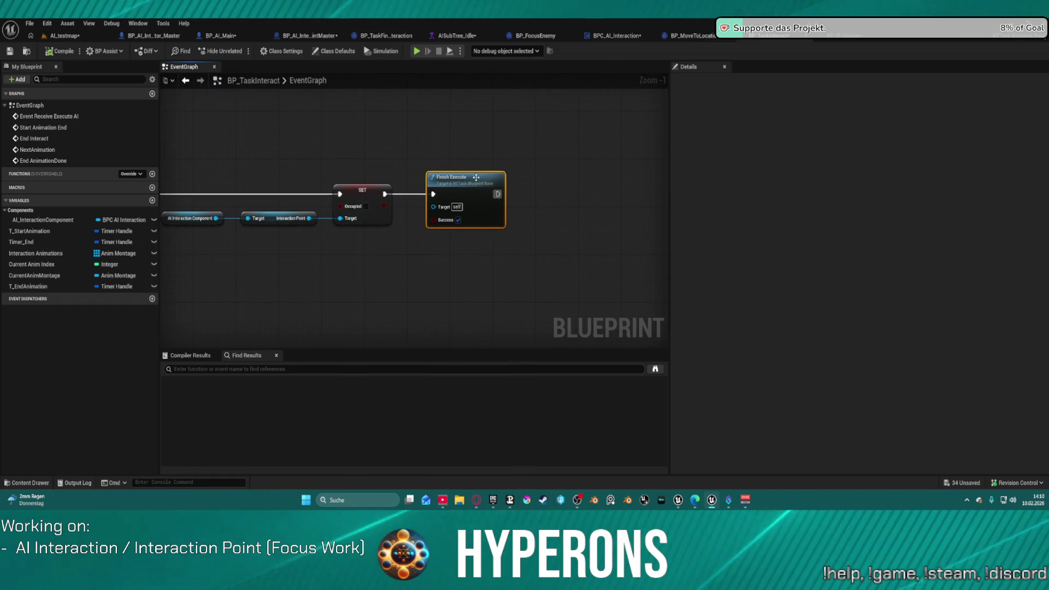
pyautogui.rightClick(473, 184)
pyautogui.click(505, 429)
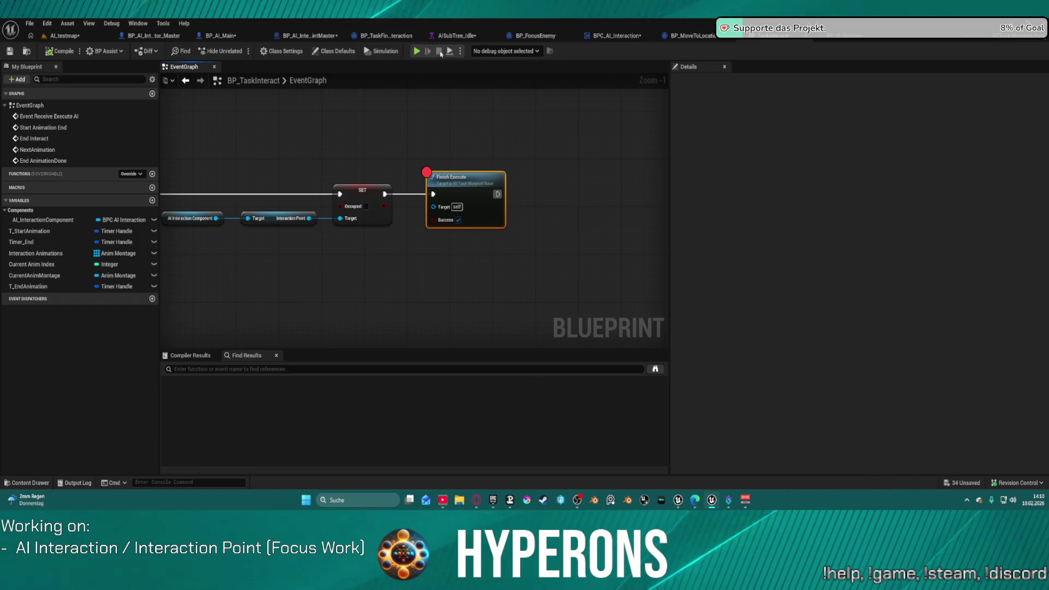
pyautogui.click(53, 34)
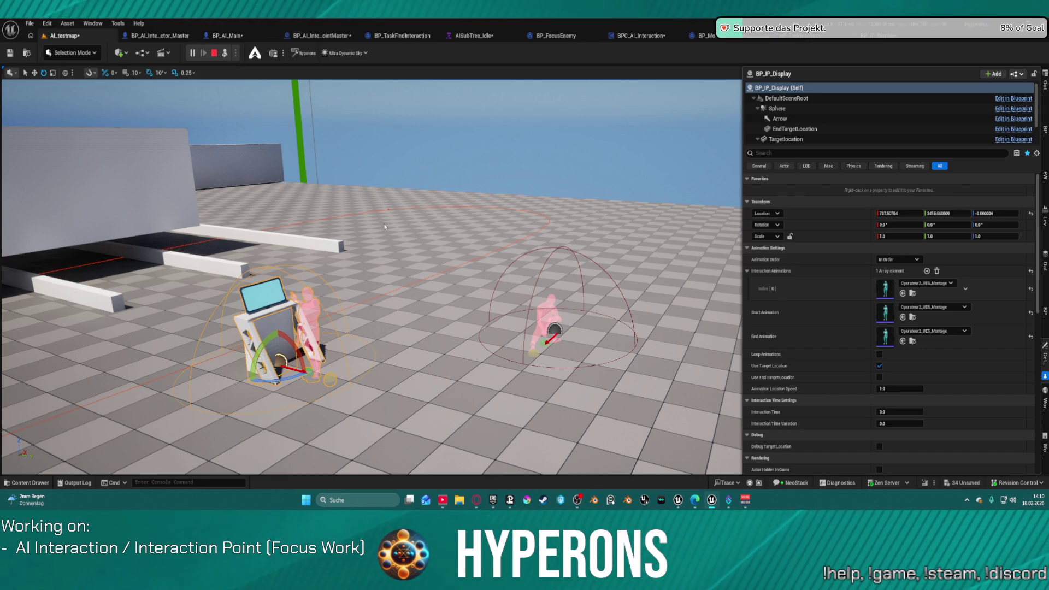
# Watch the AI reach the display, stop with Esc, and reopen BP_TaskInteract's EventGraph
pyautogui.moveTo(383, 221)
pyautogui.mouseDown()
pyautogui.moveTo(312, 237)
pyautogui.moveTo(457, 239)
pyautogui.mouseUp()
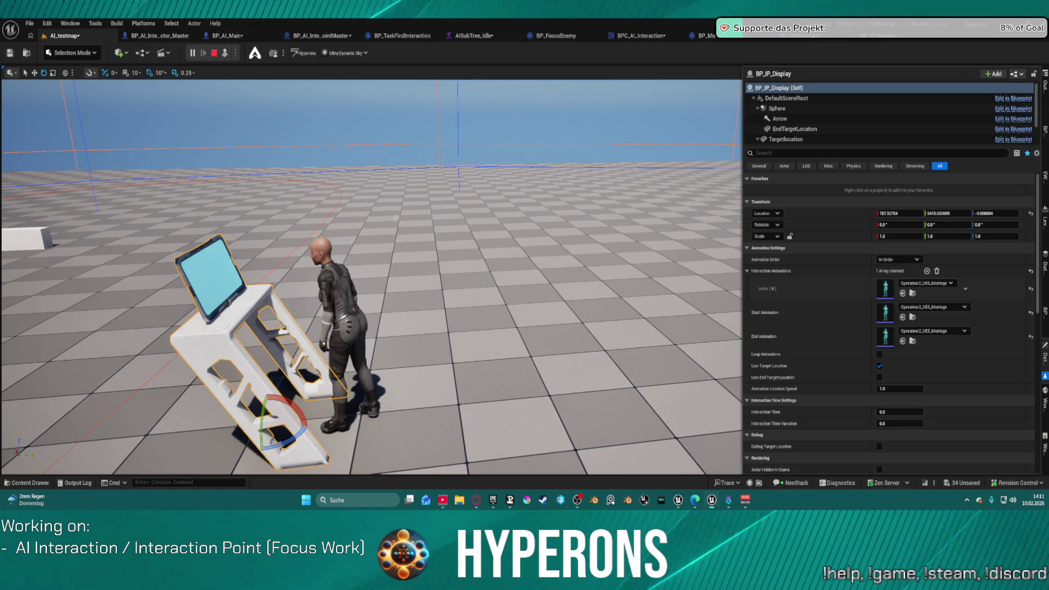
pyautogui.scroll(-5, 399, 218)
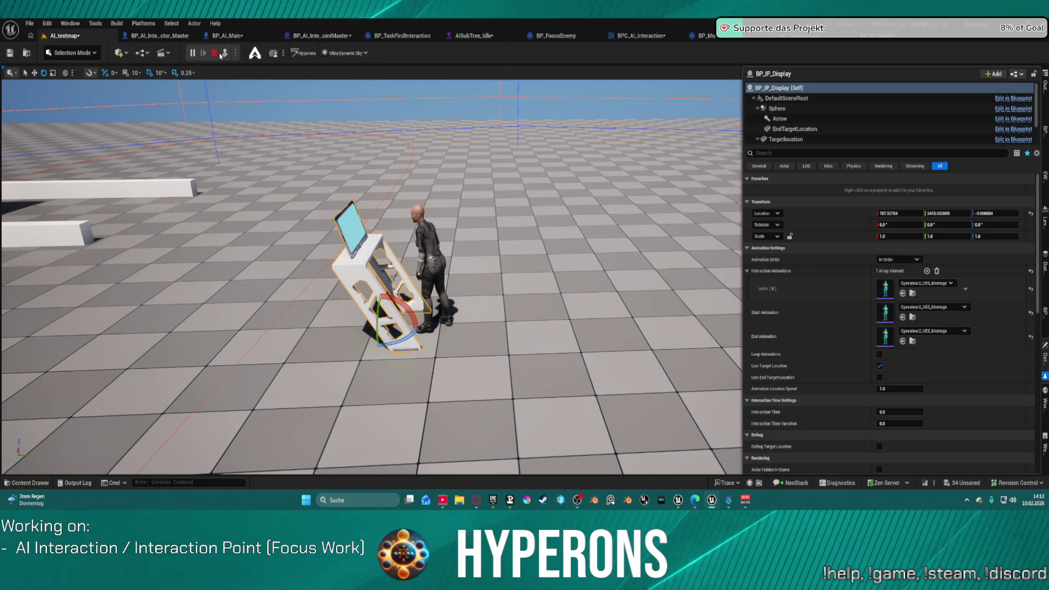
pyautogui.press('Escape')
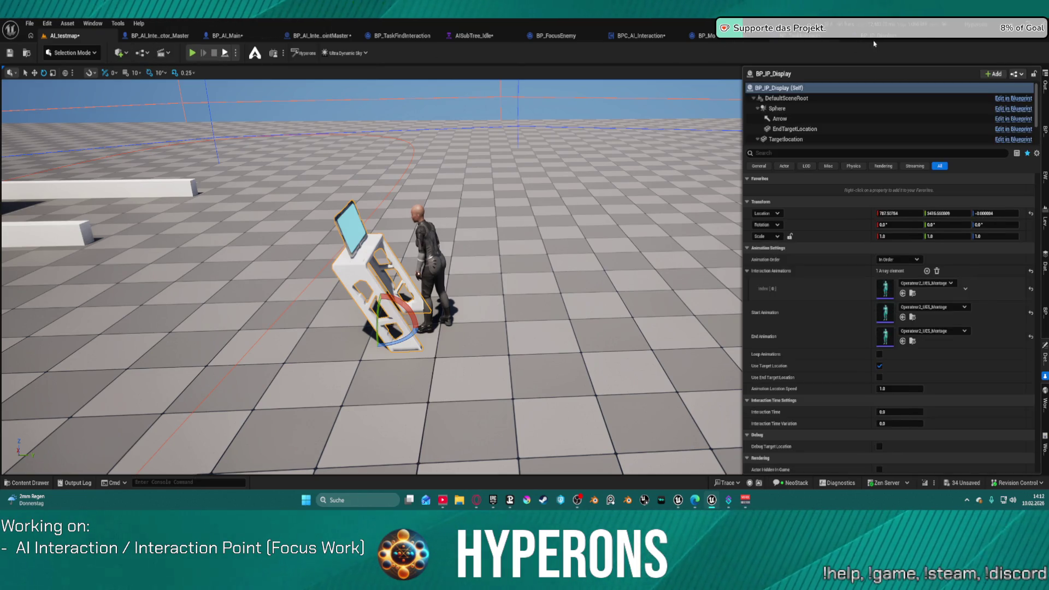
pyautogui.click(803, 35)
pyautogui.scroll(-3, 445, 248)
pyautogui.scroll(2, 491, 209)
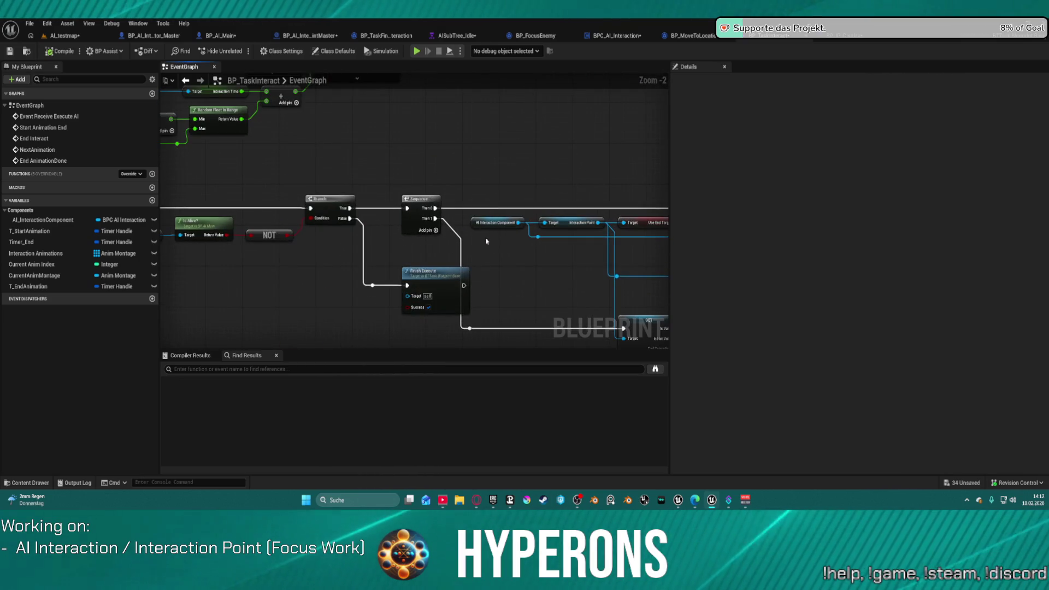
# Pan BP_TaskInteract's graph across the Branch, NextAnimation and AI Interaction Component nodes
pyautogui.moveTo(490, 210); pyautogui.dragTo(785, 246)
pyautogui.moveTo(416, 218)
pyautogui.mouseDown()
pyautogui.moveTo(580, 219)
pyautogui.moveTo(470, 207)
pyautogui.moveTo(382, 180)
pyautogui.moveTo(246, 179)
pyautogui.moveTo(535, 169)
pyautogui.moveTo(516, 168)
pyautogui.moveTo(764, 219)
pyautogui.moveTo(743, 218)
pyautogui.mouseUp()
pyautogui.moveTo(382, 219); pyautogui.dragTo(601, 222)
pyautogui.moveTo(352, 266); pyautogui.dragTo(218, 259)
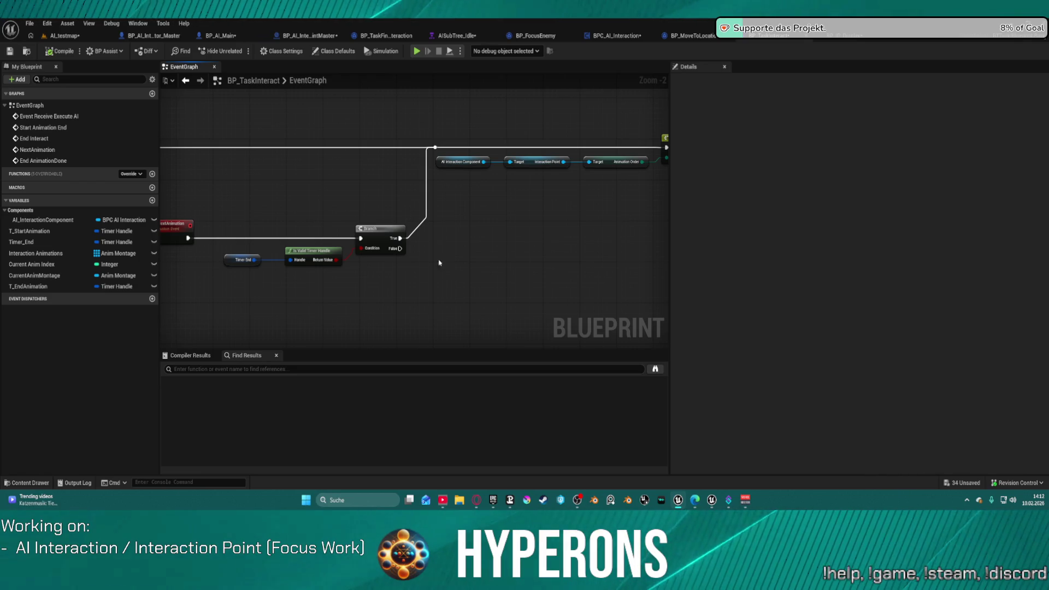
pyautogui.click(396, 238)
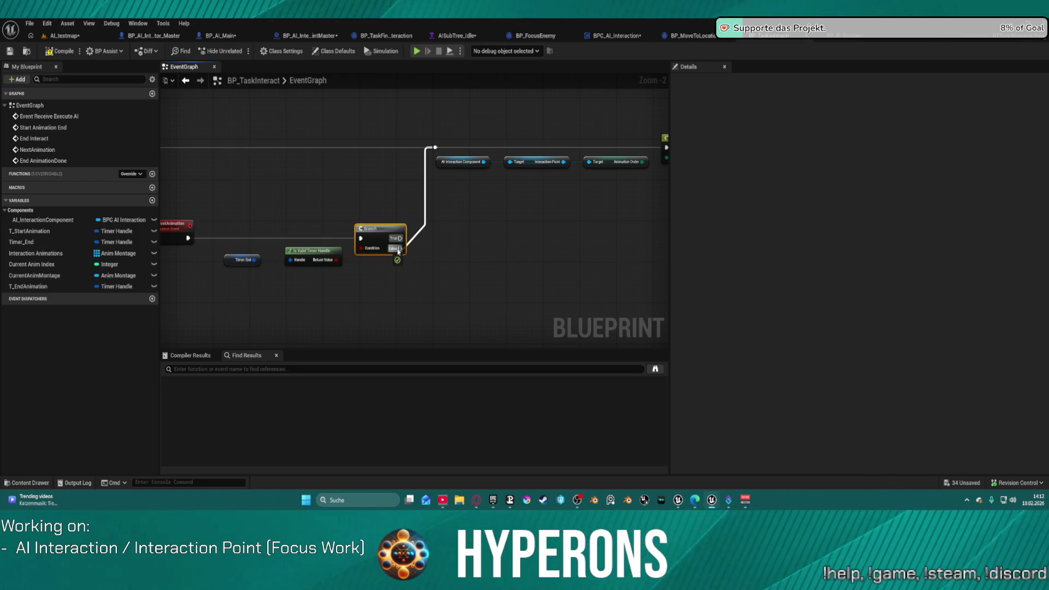
pyautogui.moveTo(457, 257)
pyautogui.mouseDown()
pyautogui.moveTo(594, 247)
pyautogui.moveTo(505, 249)
pyautogui.mouseUp()
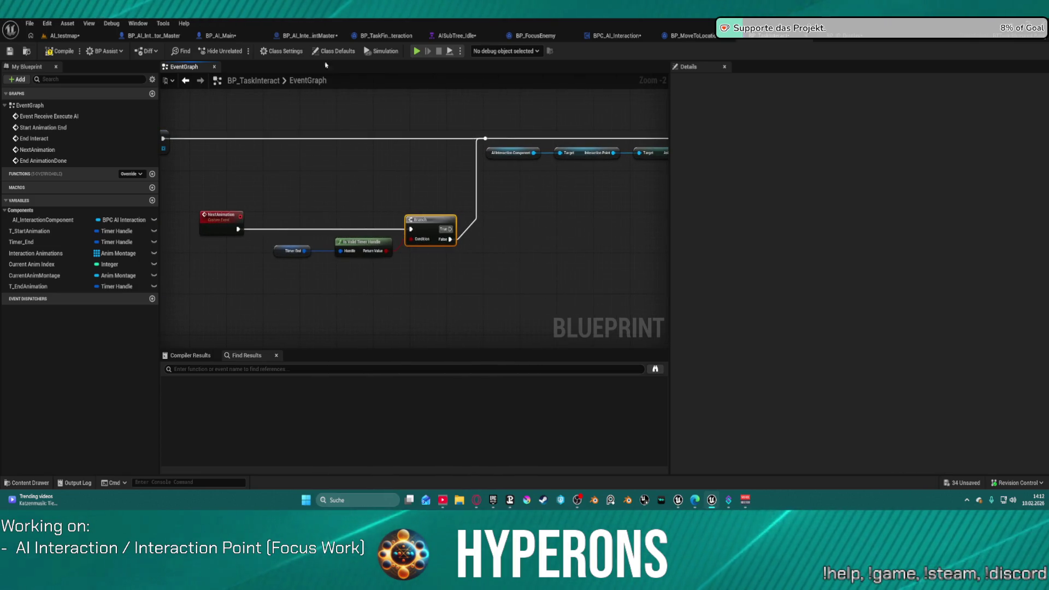
# Return to the AI_testmap level and start a new play session
pyautogui.click(67, 23)
pyautogui.click(41, 38)
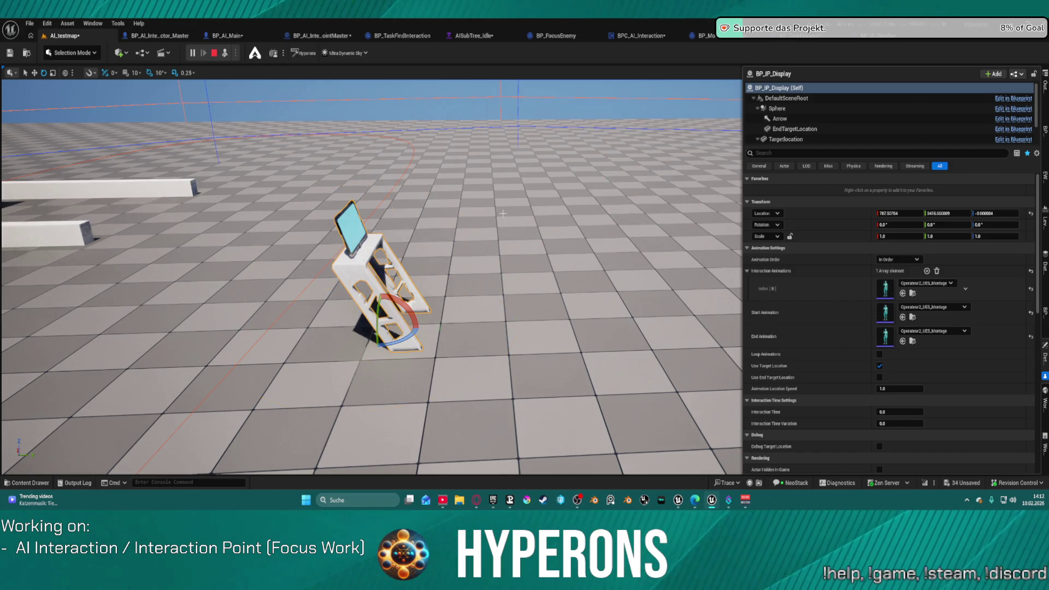
pyautogui.click(535, 221)
pyautogui.press('w')
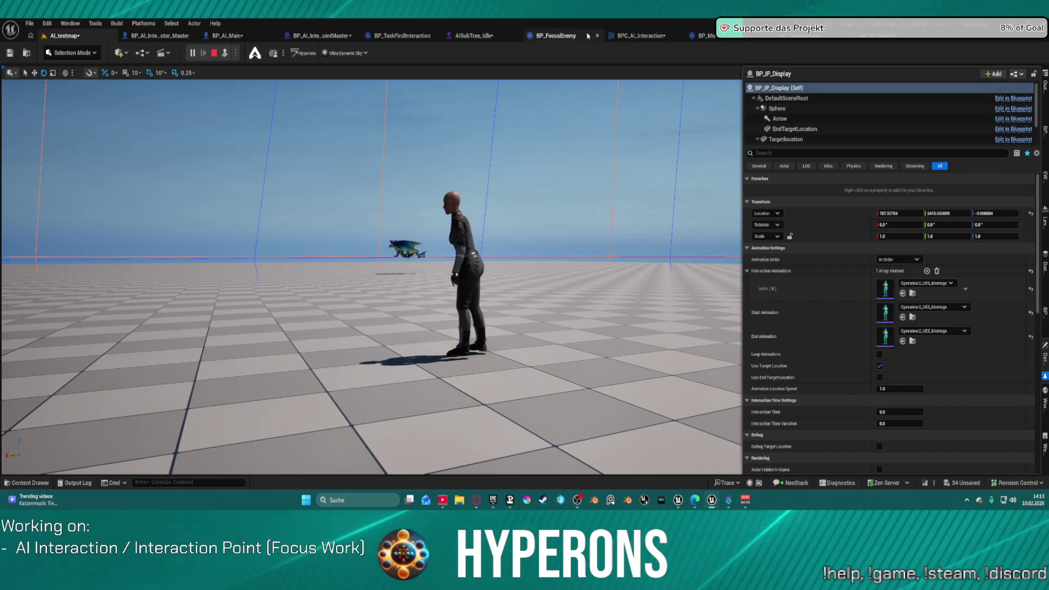
# With the level running, switch through BPC_AI_Interaction to the BP_MoveToLocation event graph
pyautogui.click(655, 36)
pyautogui.click(689, 35)
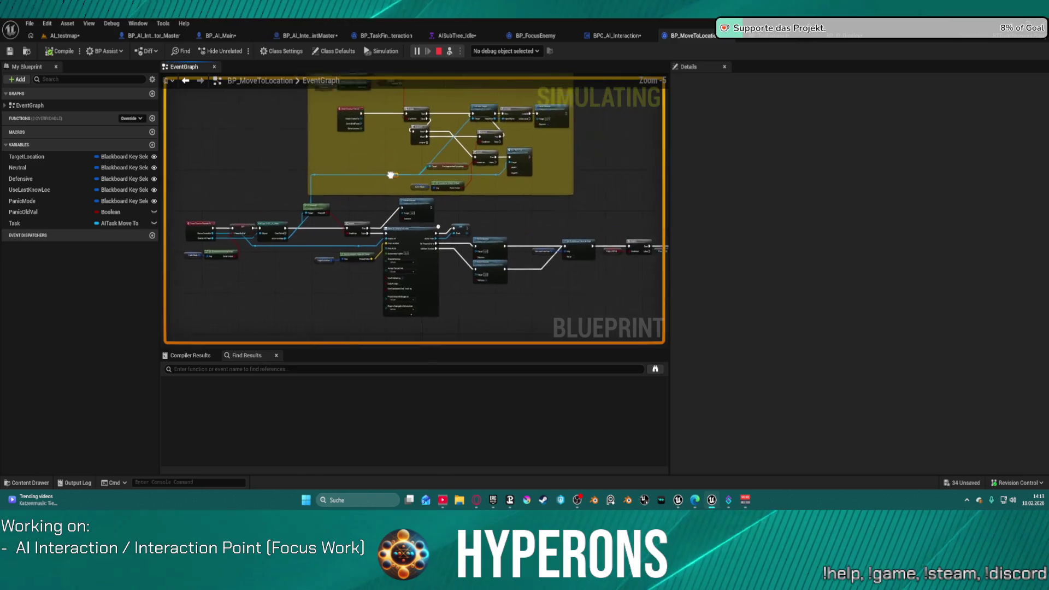
# Debug the spawned BP_TaskInteract instance and frame its Branch and Next Animation nodes
pyautogui.click(795, 36)
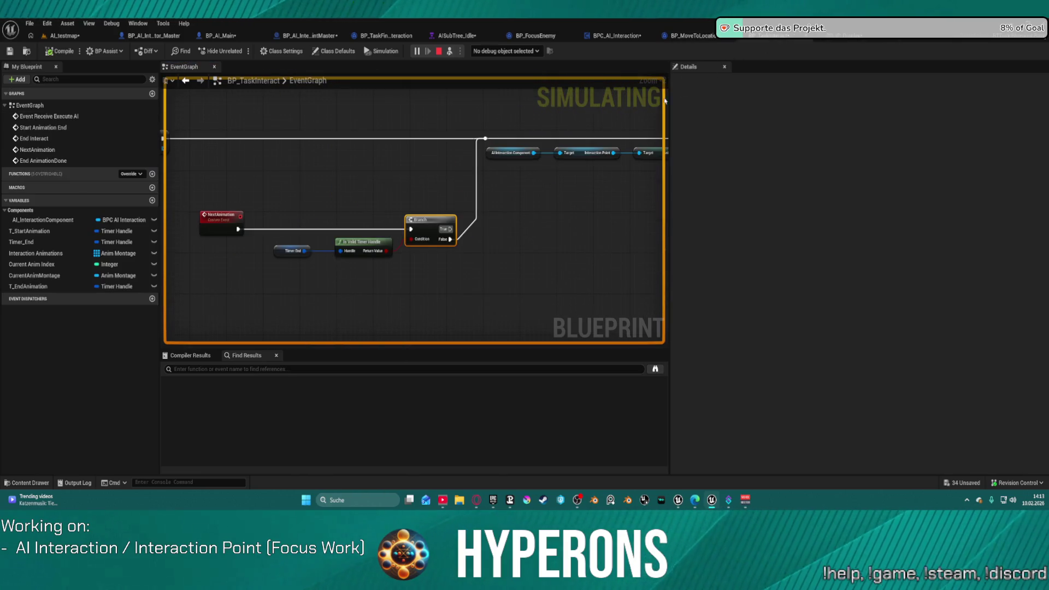
pyautogui.click(527, 51)
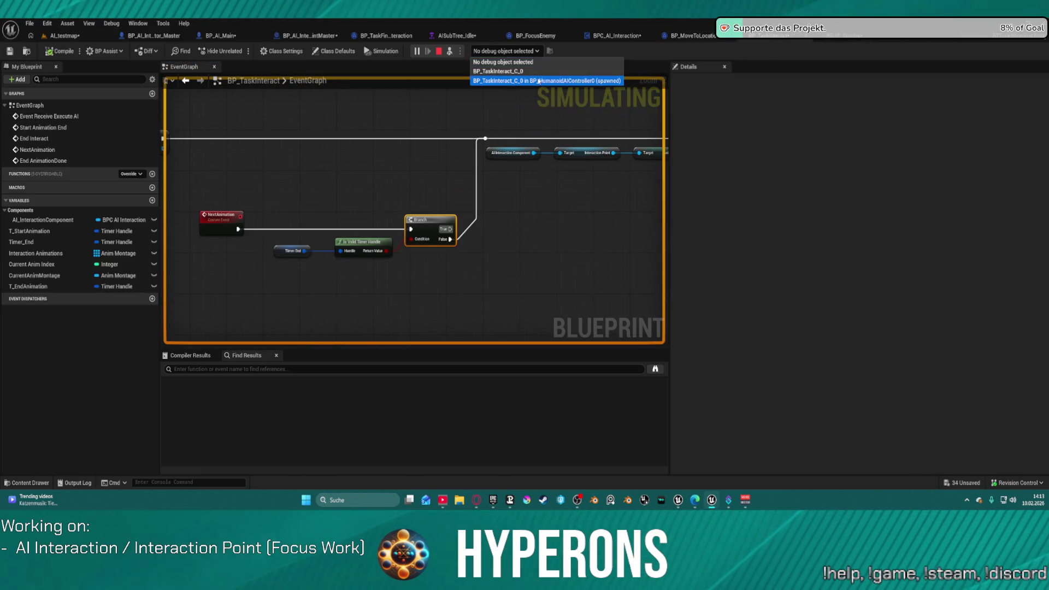
pyautogui.click(546, 80)
pyautogui.scroll(-6, 431, 138)
pyautogui.moveTo(431, 139)
pyautogui.mouseDown()
pyautogui.moveTo(450, 196)
pyautogui.moveTo(640, 227)
pyautogui.moveTo(379, 228)
pyautogui.moveTo(430, 156)
pyautogui.moveTo(328, 126)
pyautogui.moveTo(181, 133)
pyautogui.moveTo(419, 162)
pyautogui.mouseUp()
pyautogui.scroll(6, 419, 163)
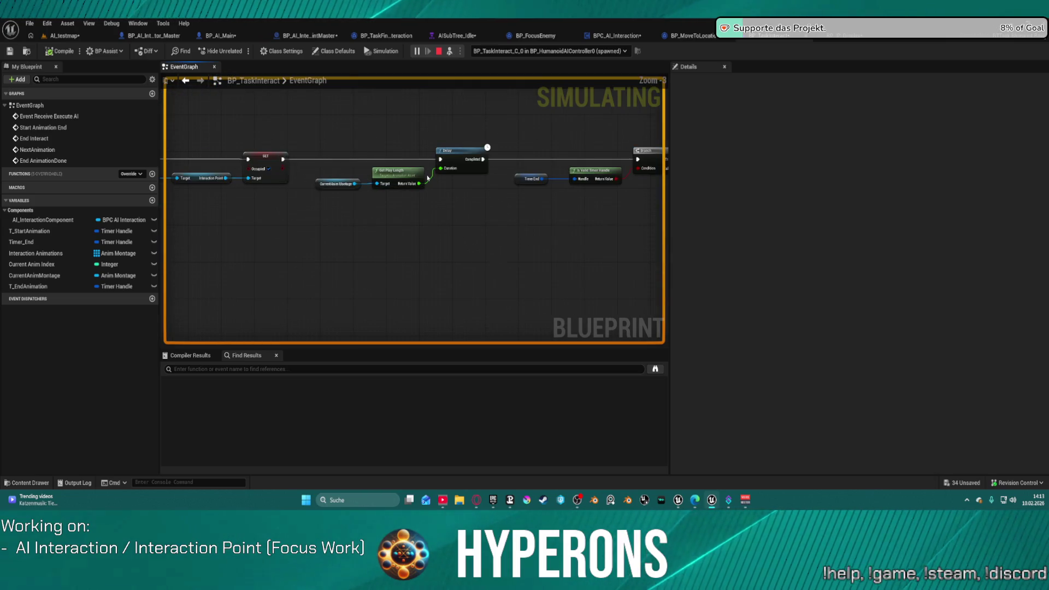
pyautogui.moveTo(641, 213)
pyautogui.mouseDown()
pyautogui.moveTo(180, 219)
pyautogui.moveTo(201, 217)
pyautogui.mouseUp()
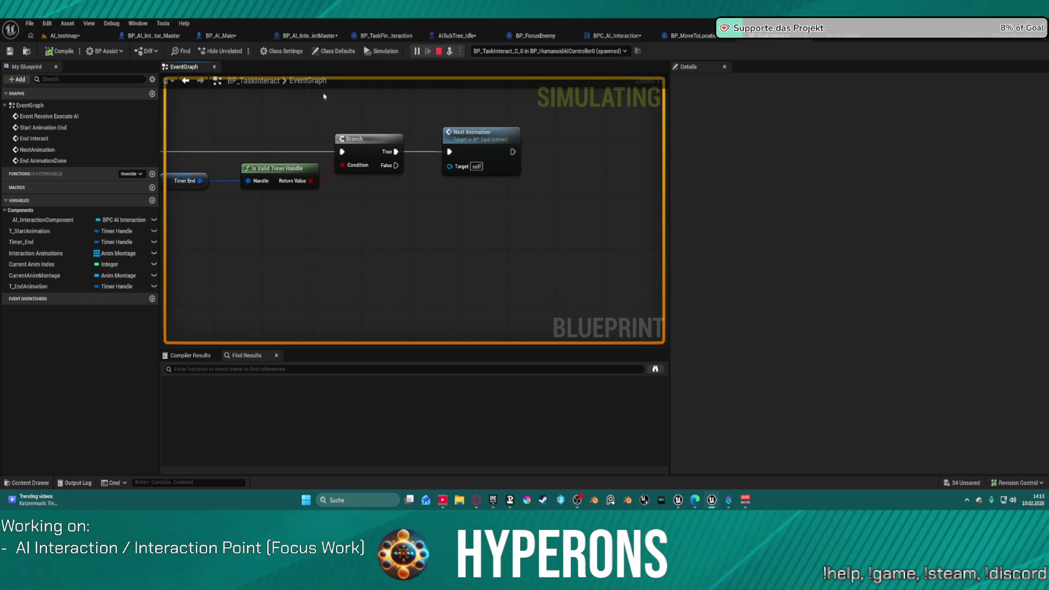
# Stop the simulation and add a breakpoint on the Next Animation node
pyautogui.click(439, 50)
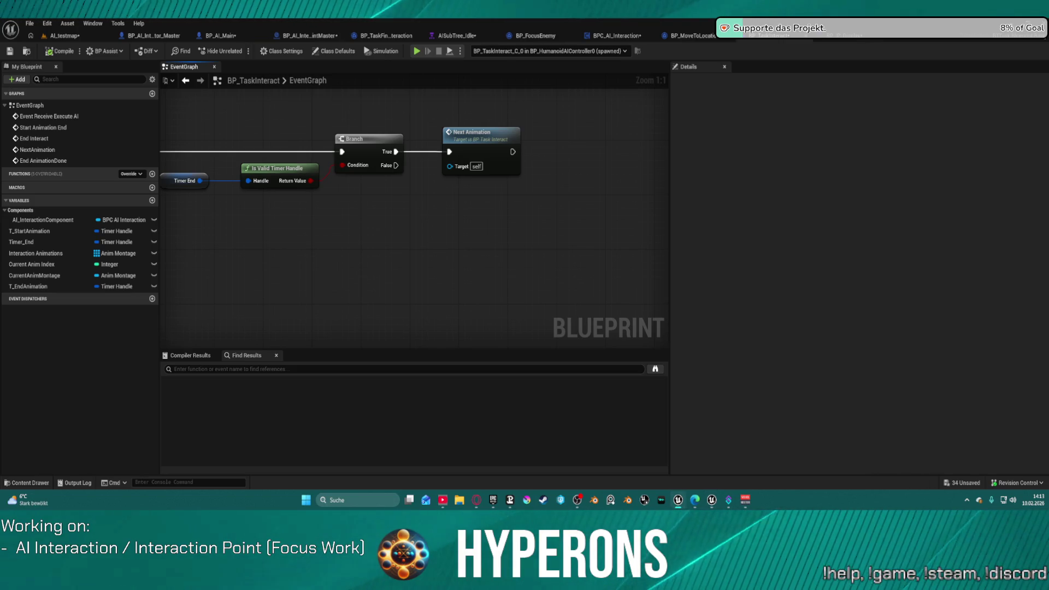
pyautogui.rightClick(502, 142)
pyautogui.click(529, 361)
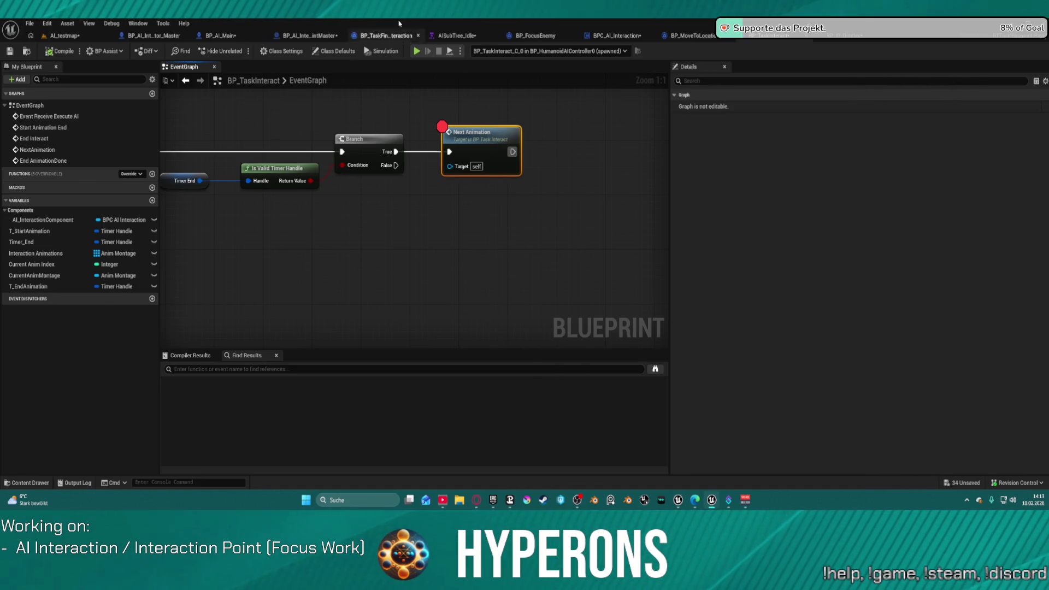
# Simulate AI_testmap again to test the interaction, then stop it
pyautogui.click(87, 35)
pyautogui.click(222, 53)
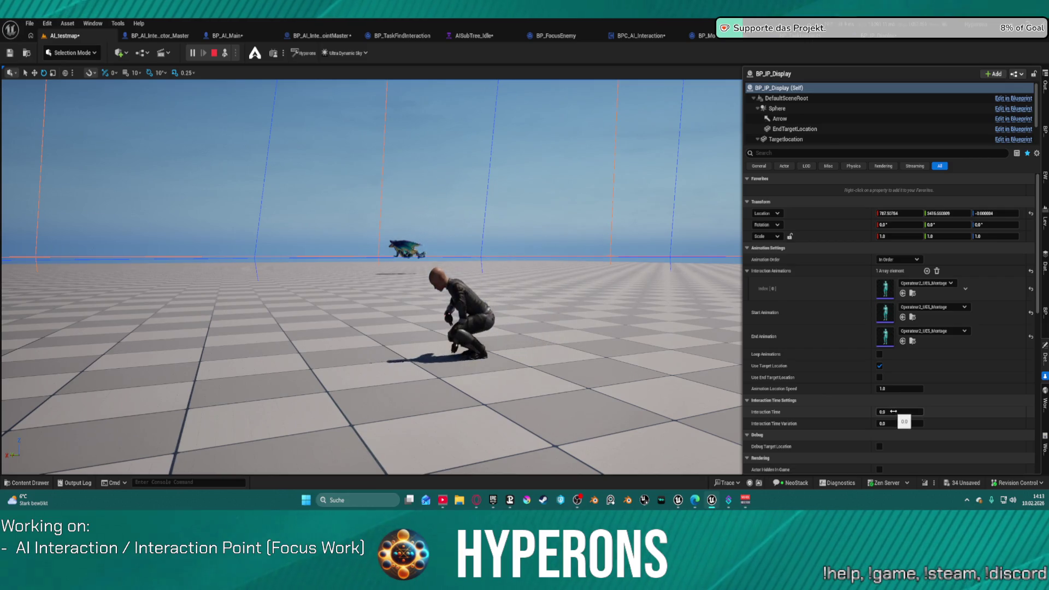
pyautogui.press('Escape')
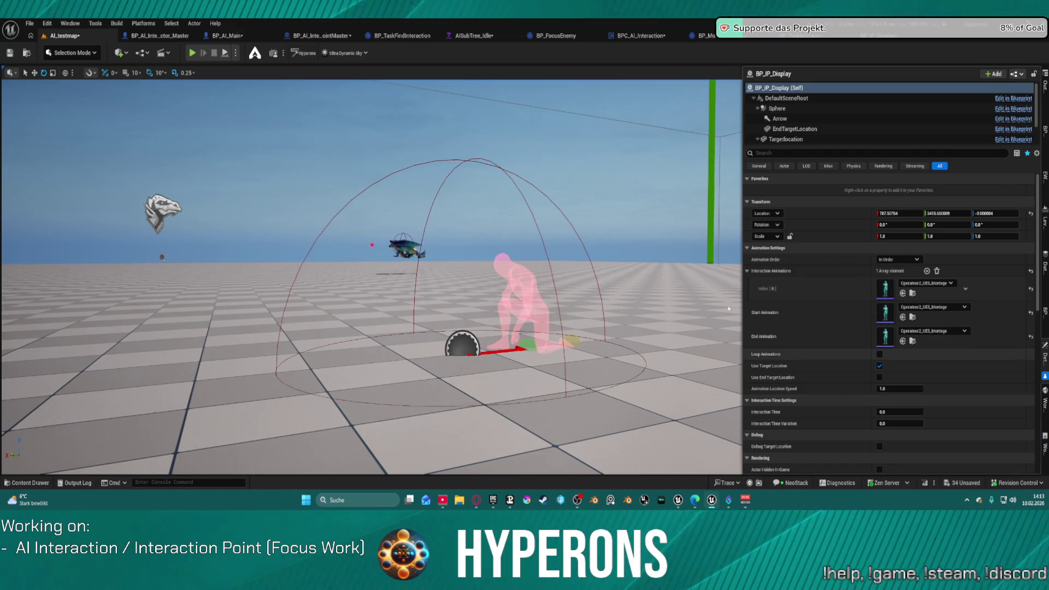
# Default BP_AI_InteractionPointMaster's Interaction Time and Variation to 1.0, then edit BP_IP_Display's in AI_testmap
pyautogui.moveTo(371, 273)
pyautogui.mouseDown()
pyautogui.moveTo(382, 295)
pyautogui.moveTo(391, 143)
pyautogui.mouseUp()
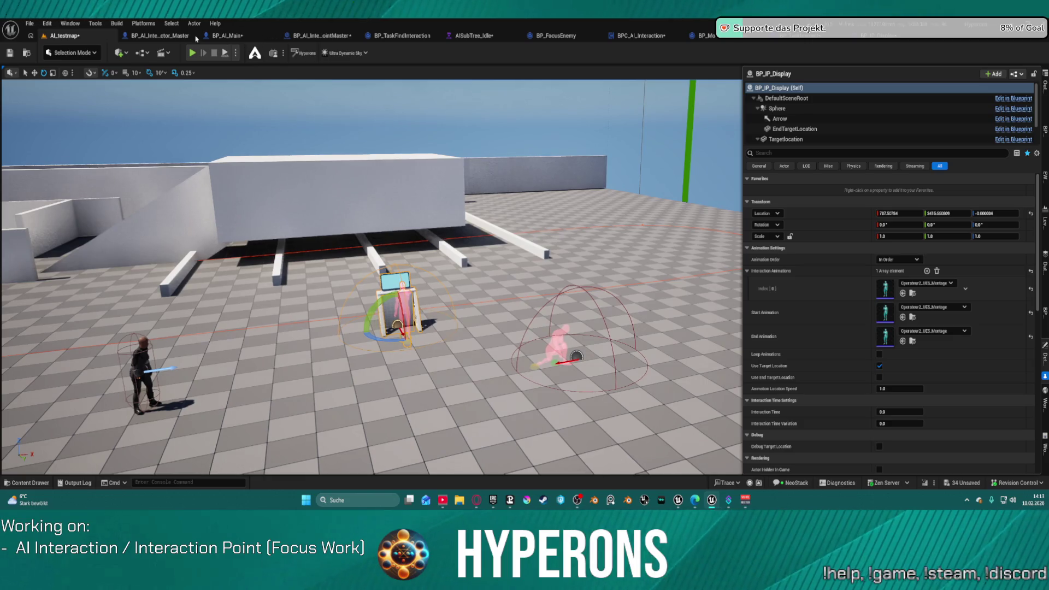
pyautogui.click(161, 36)
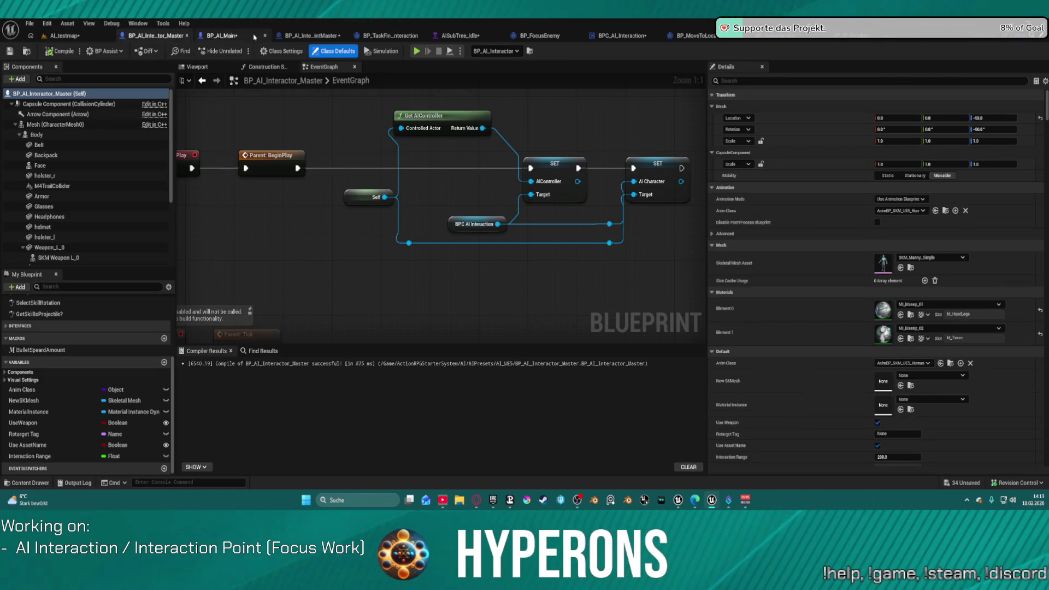
pyautogui.click(299, 35)
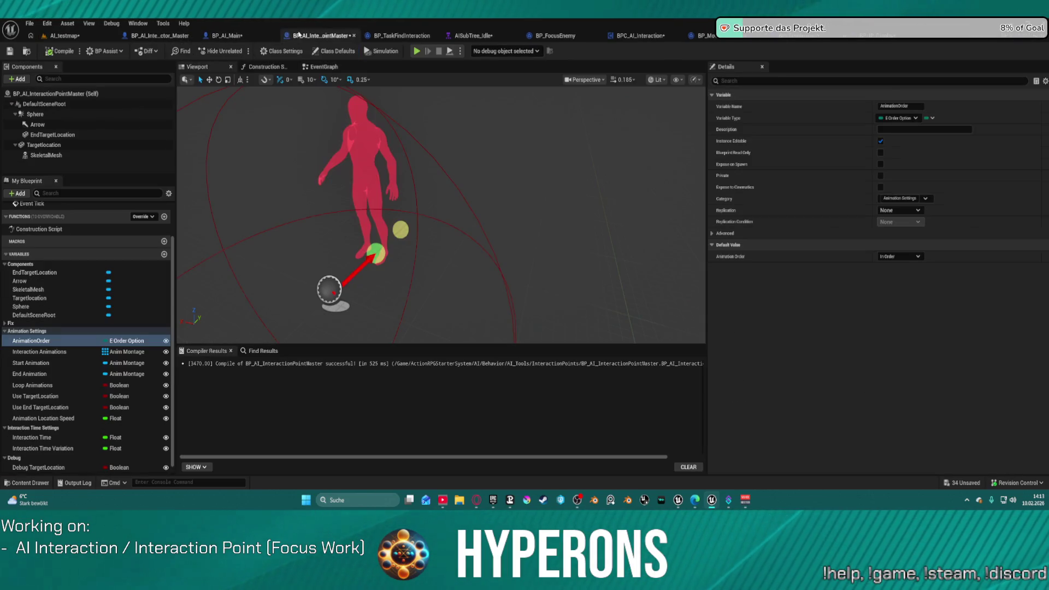
pyautogui.click(334, 51)
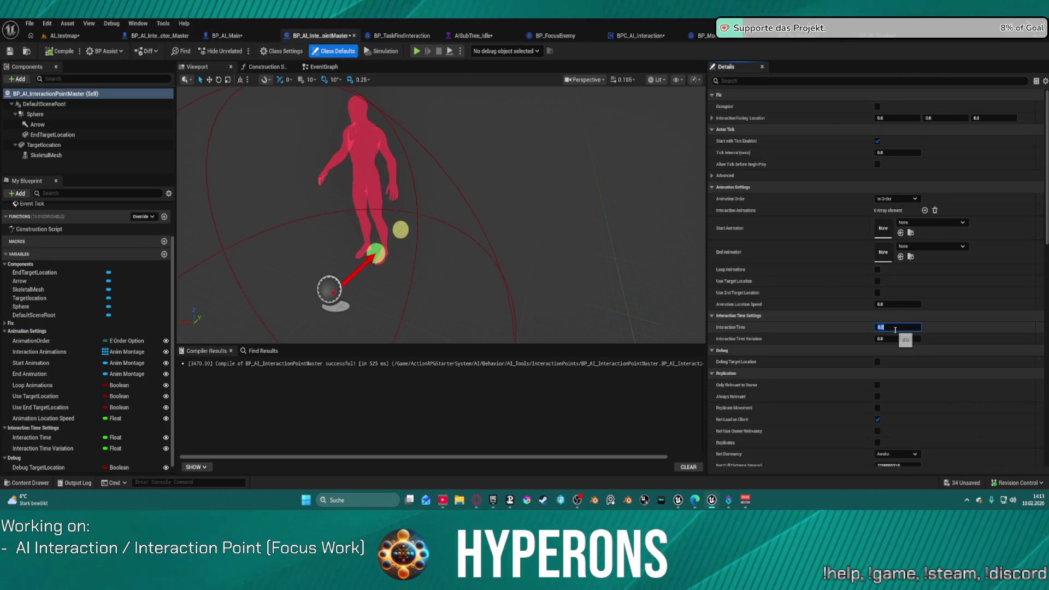
pyautogui.click(910, 338)
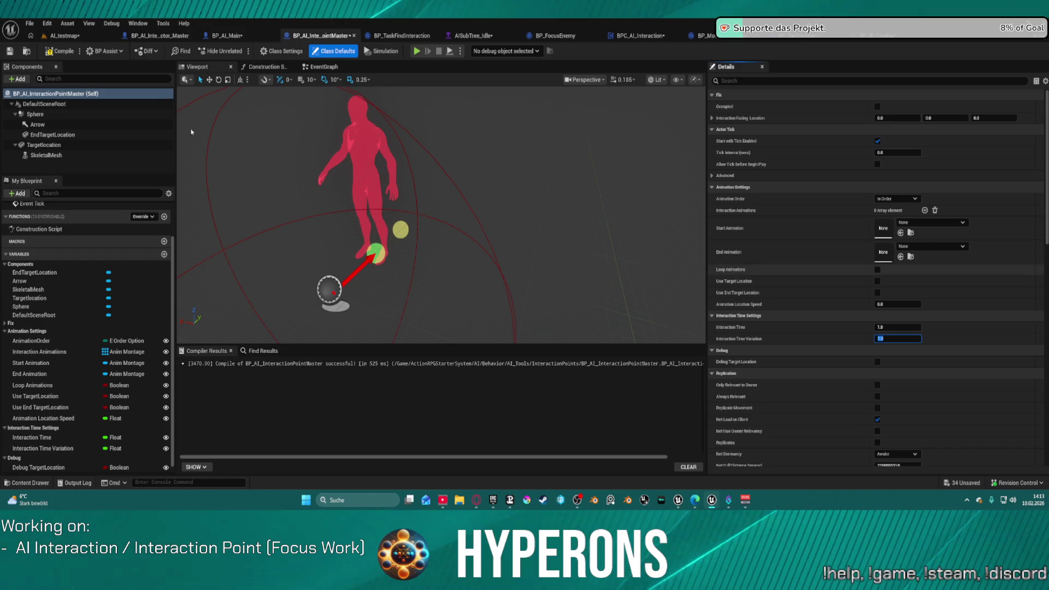
pyautogui.click(61, 36)
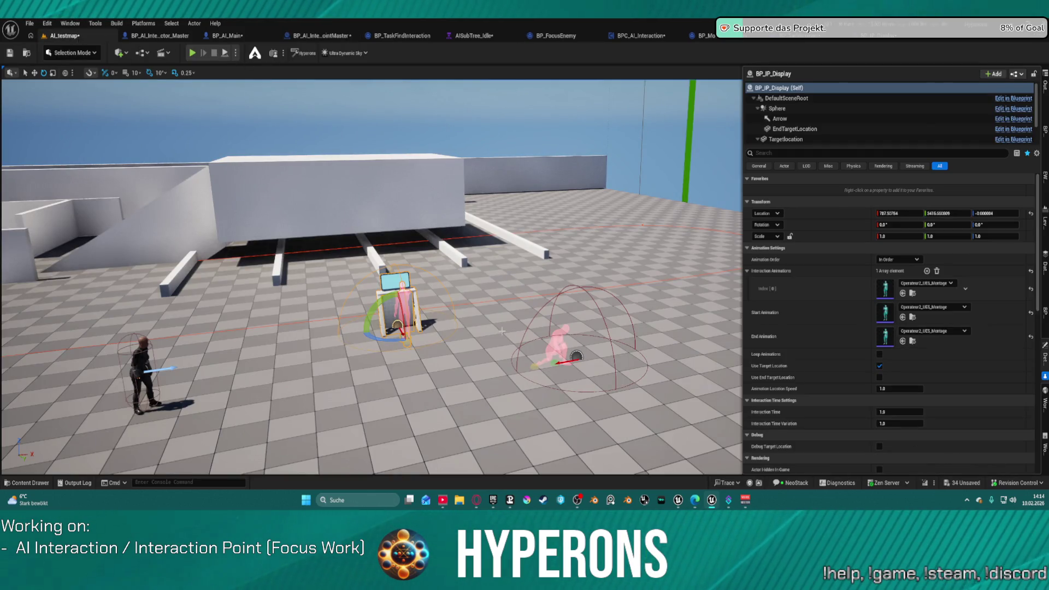
pyautogui.click(892, 413)
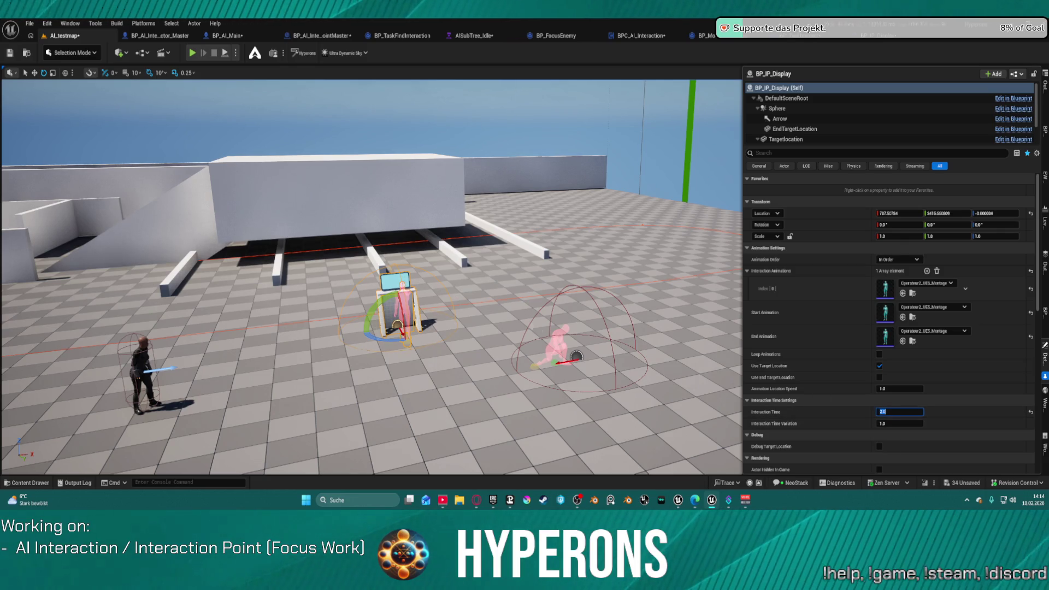
# Tune BP_IP_Action's Interaction Time and frame the AI character working at the stand
pyautogui.click(563, 344)
pyautogui.click(889, 460)
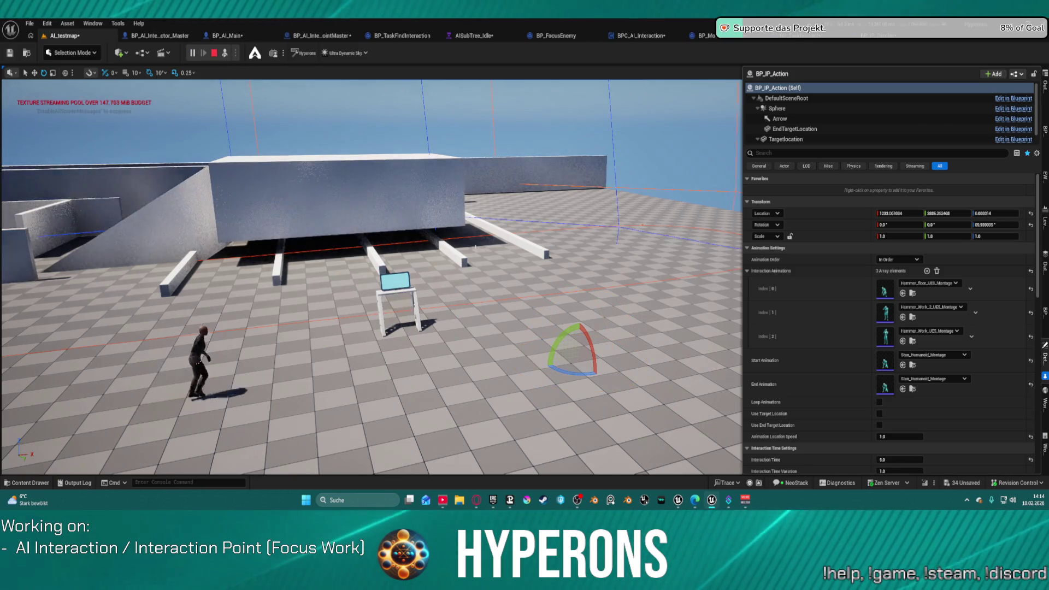
pyautogui.press('w')
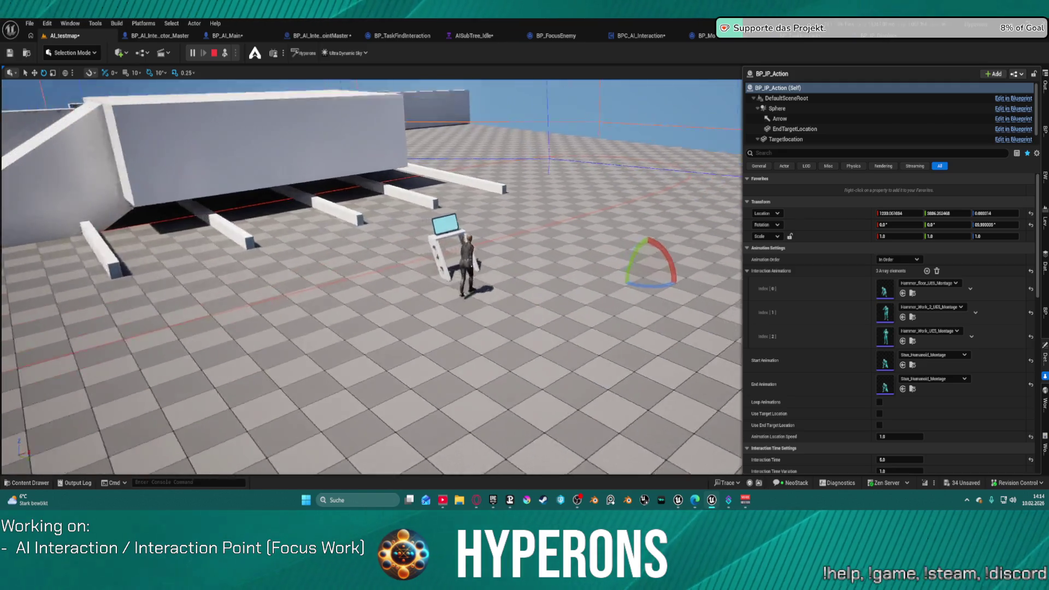
pyautogui.press('s')
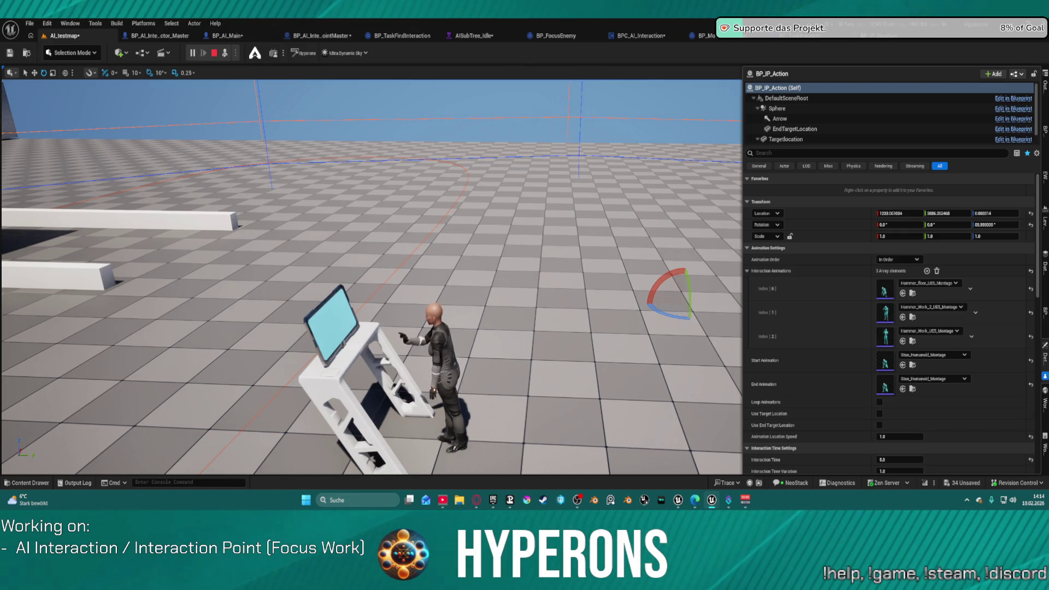
pyautogui.press('w')
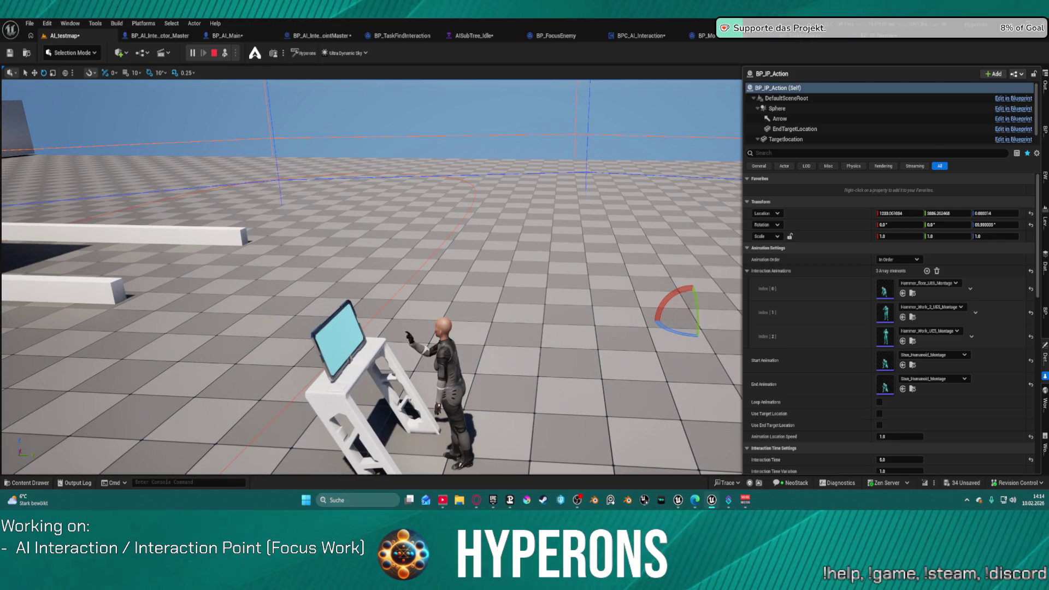
pyautogui.press('d')
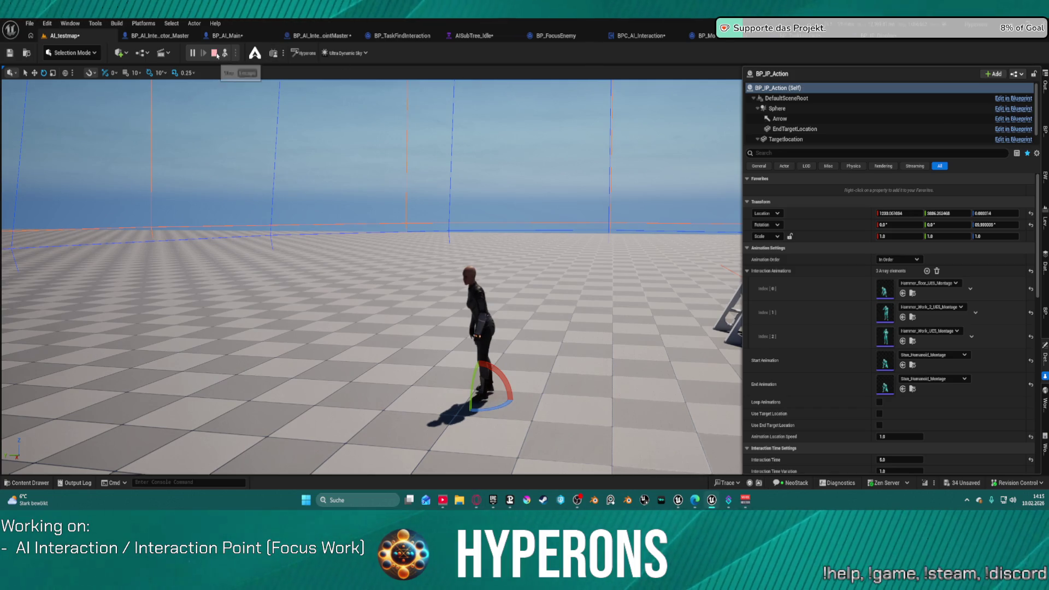
# Stop the Play In Editor session
pyautogui.click(214, 53)
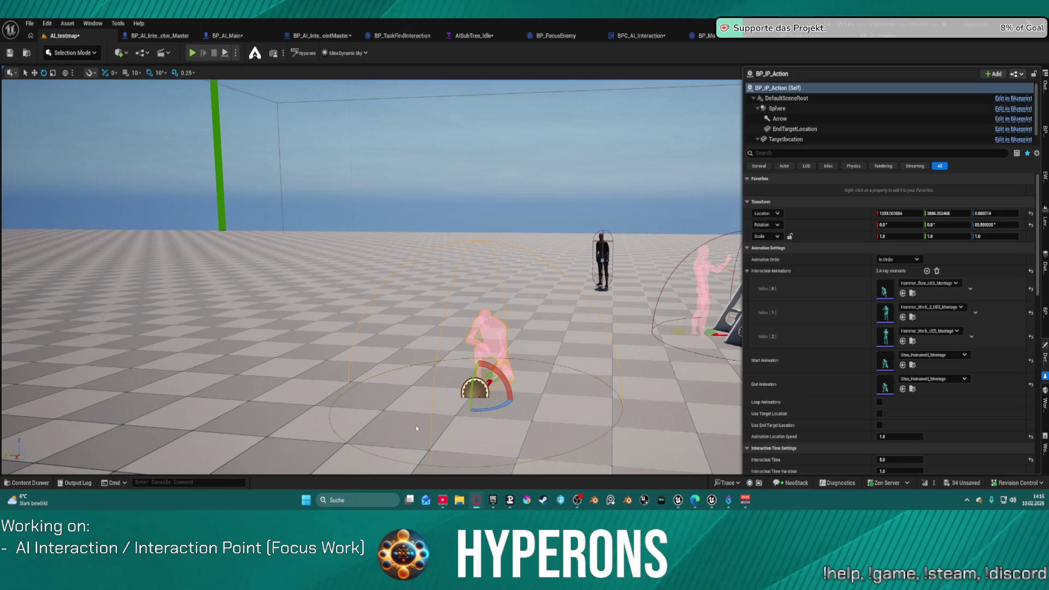
pyautogui.moveTo(310, 232)
pyautogui.mouseDown()
pyautogui.moveTo(257, 235)
pyautogui.moveTo(235, 218)
pyautogui.moveTo(263, 229)
pyautogui.mouseUp()
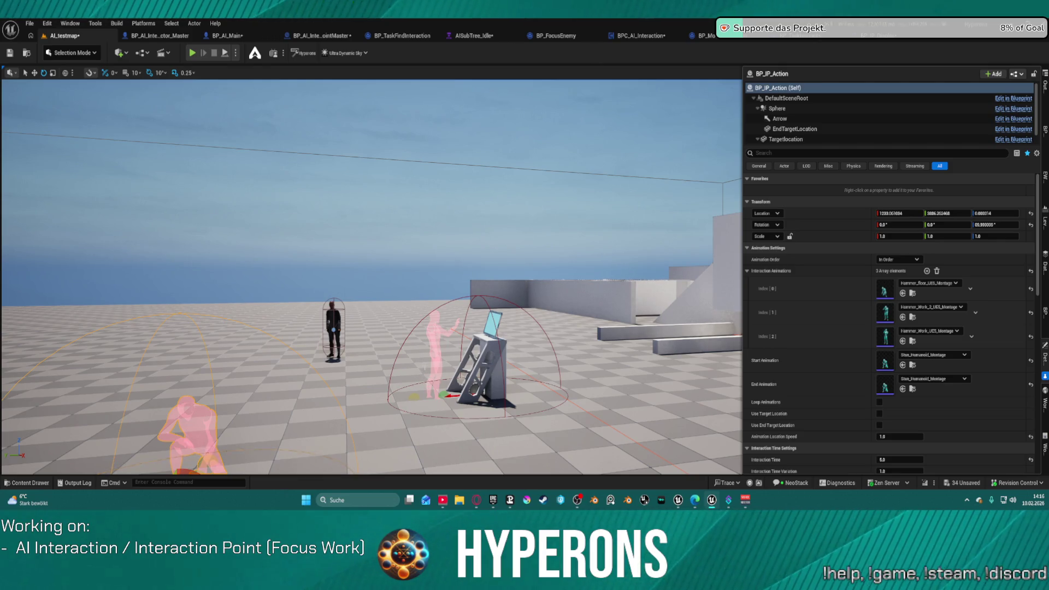
pyautogui.moveTo(371, 262); pyautogui.dragTo(393, 306)
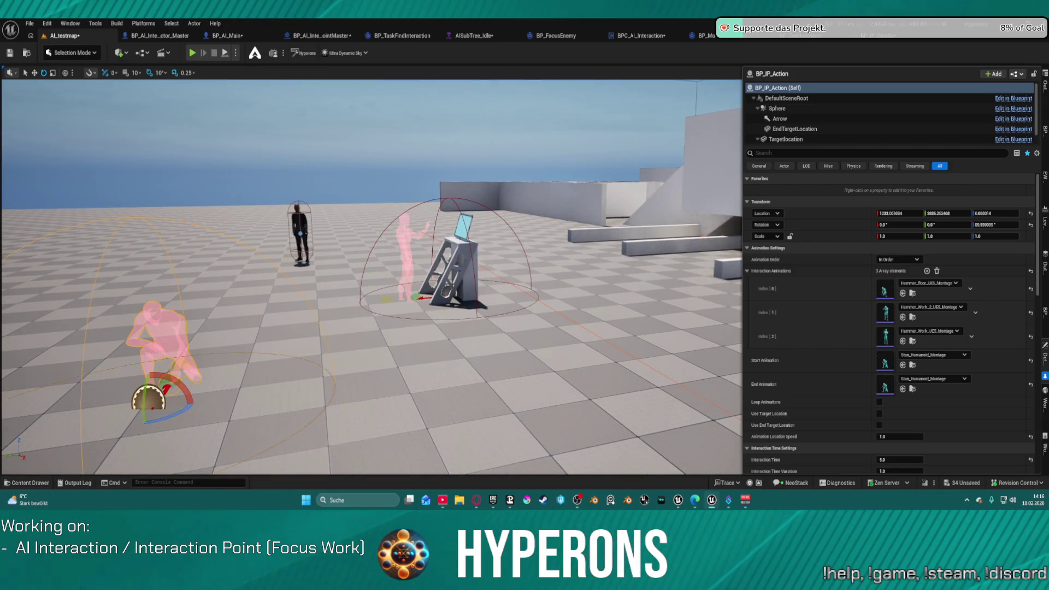